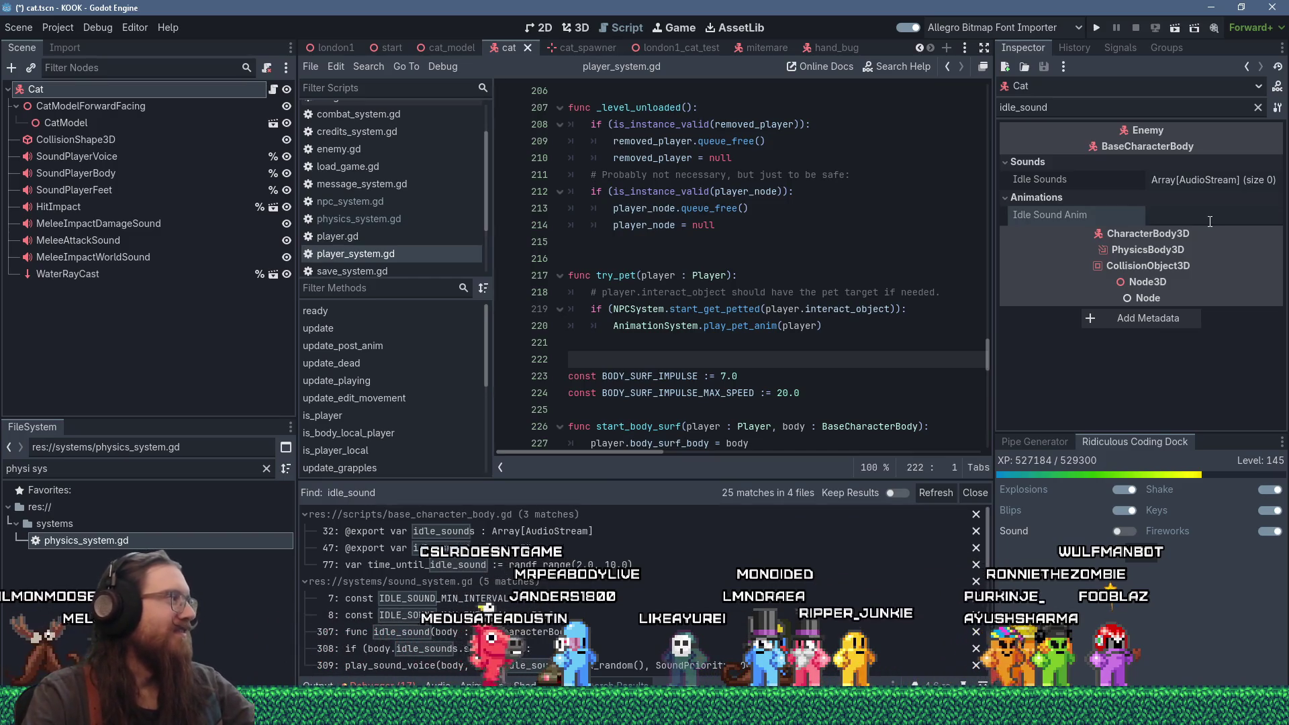
Step: Check the cat's animation action names in Blender before editing Idle Sound Anim
{"action": "mouse_move", "coordinate": [1188, 248]}
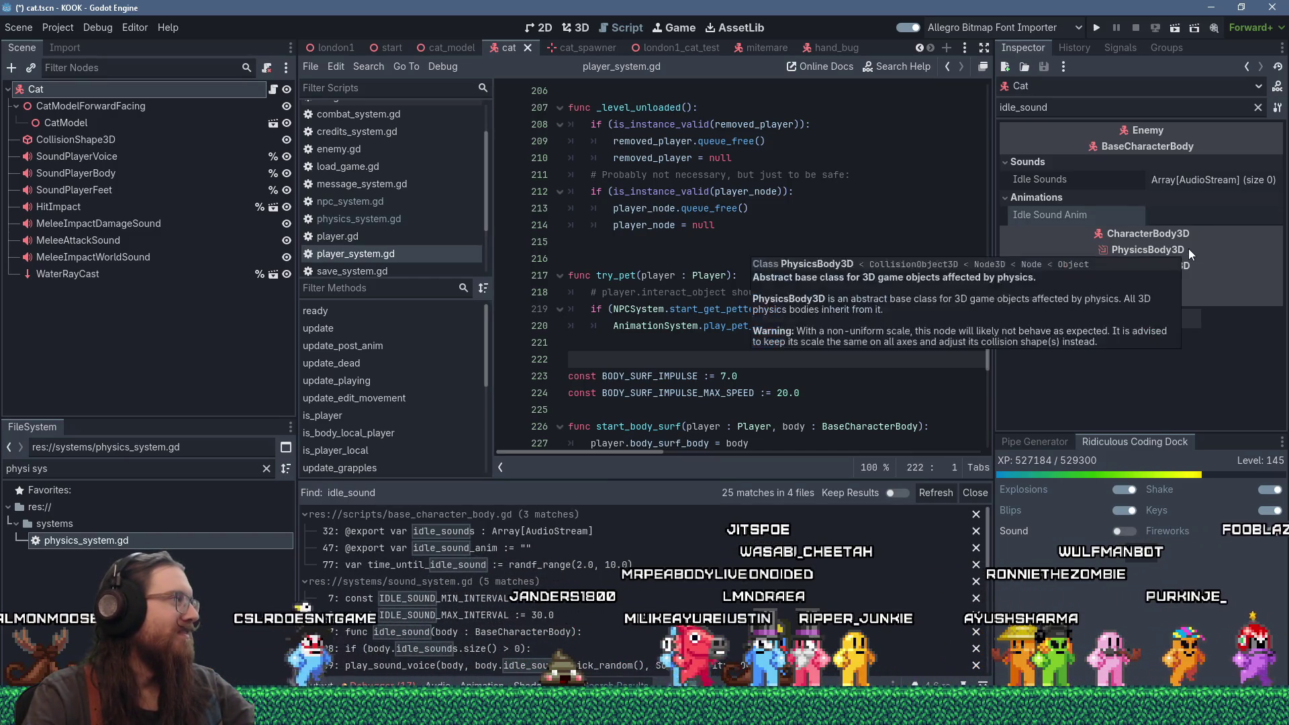
{"action": "left_click", "coordinate": [1224, 219]}
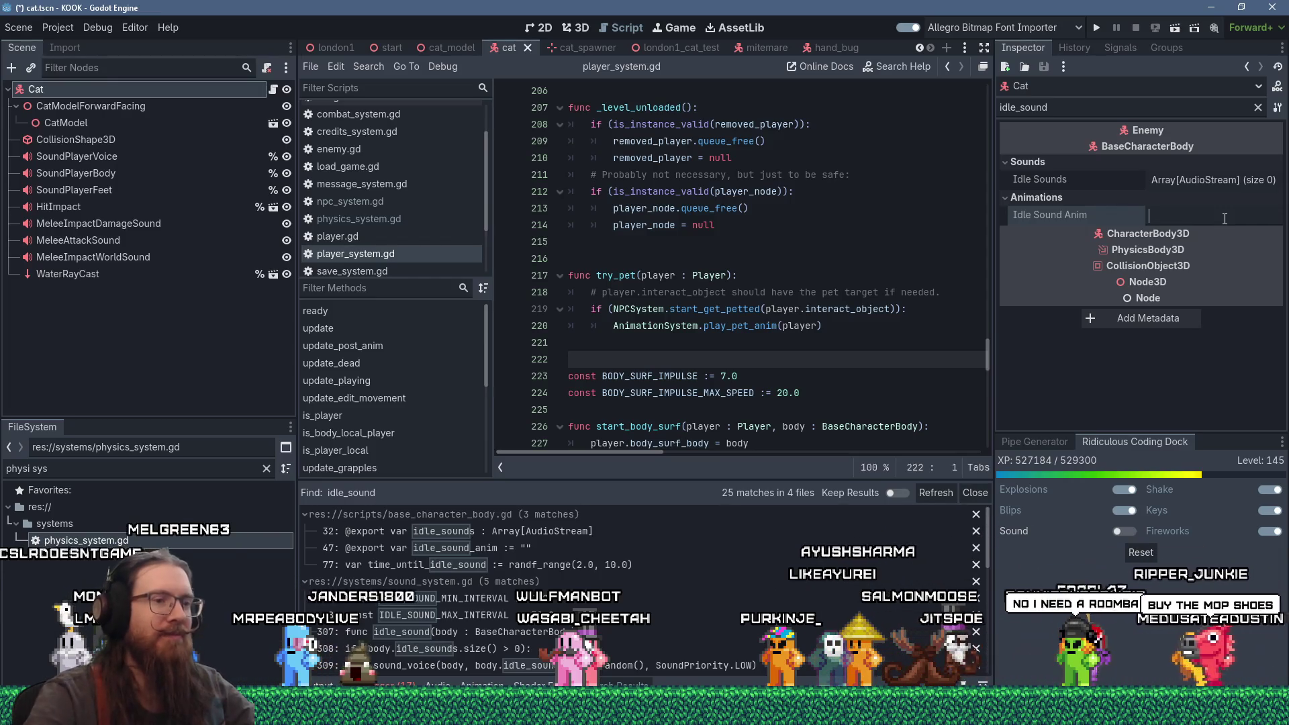
{"action": "key", "text": "alt+Tab"}
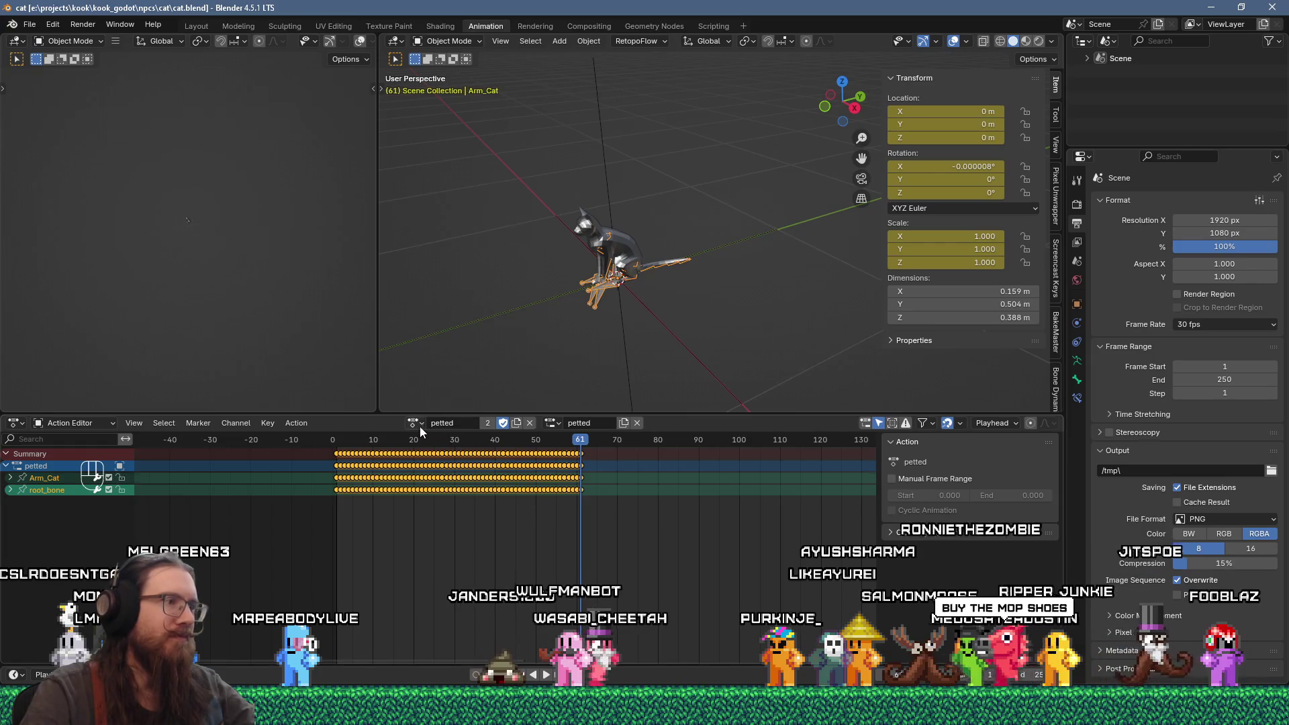
{"action": "left_click", "coordinate": [416, 423]}
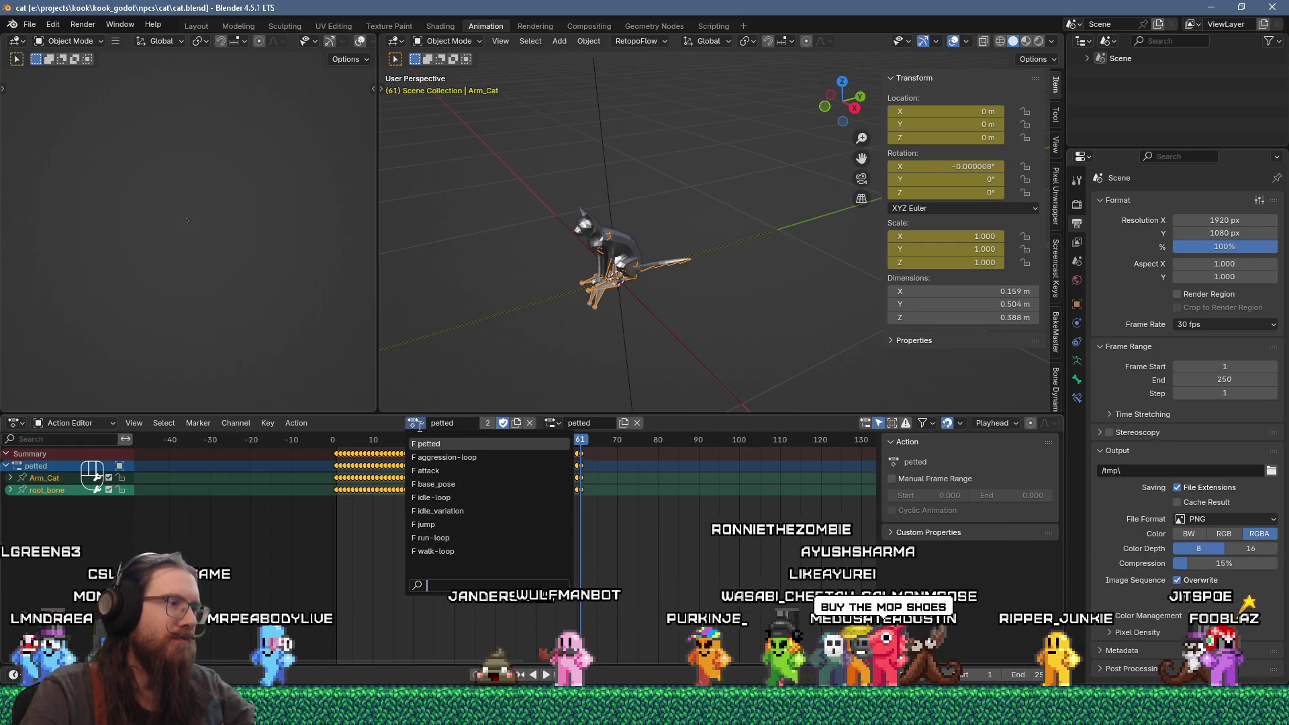
{"action": "key", "text": "alt+Tab"}
Step: Enter idle_variation as the Cat's Idle Sound Anim value and commit it
{"action": "left_click", "coordinate": [1182, 214]}
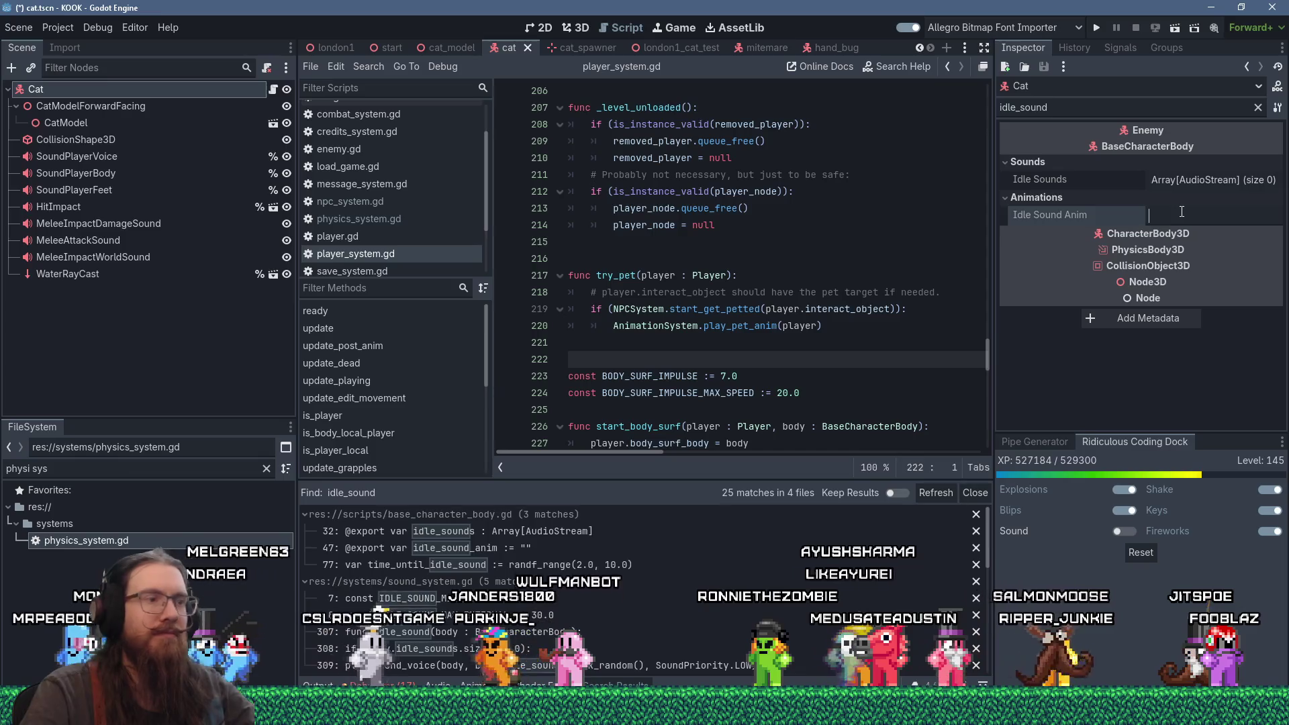
{"action": "type", "text": "idle_variation"}
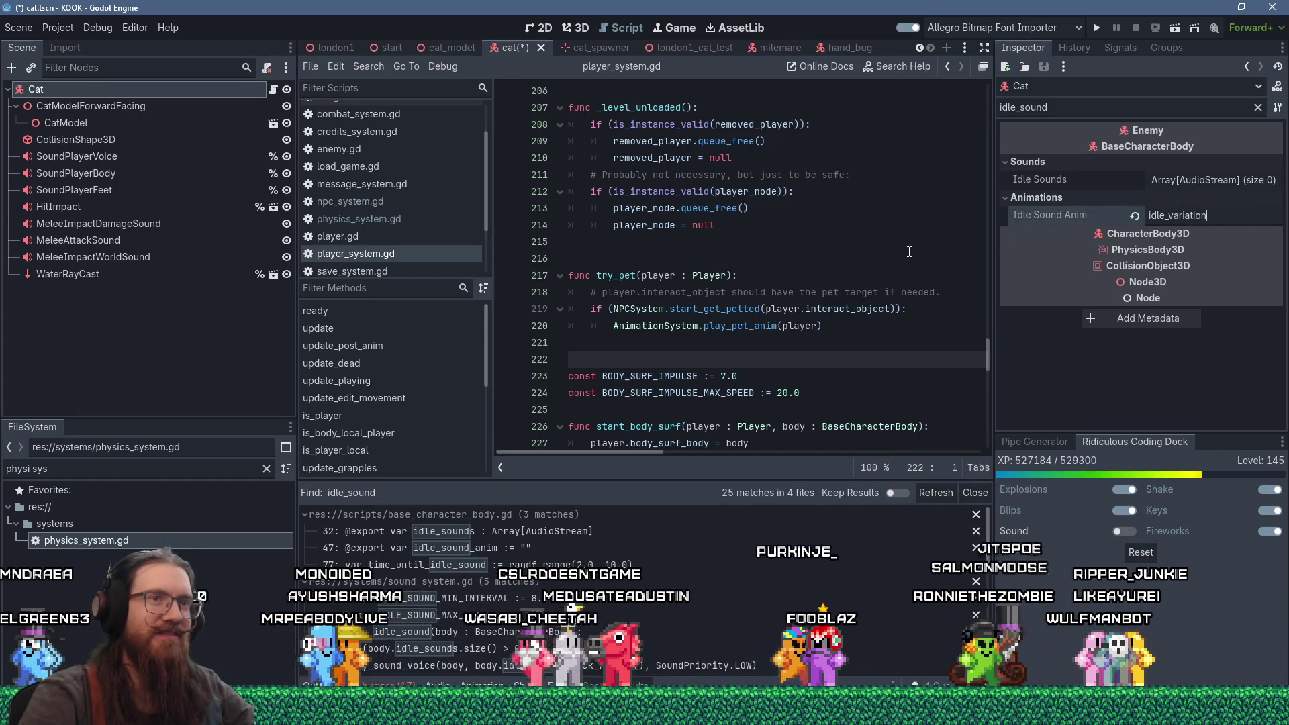
{"action": "left_click", "coordinate": [1066, 182]}
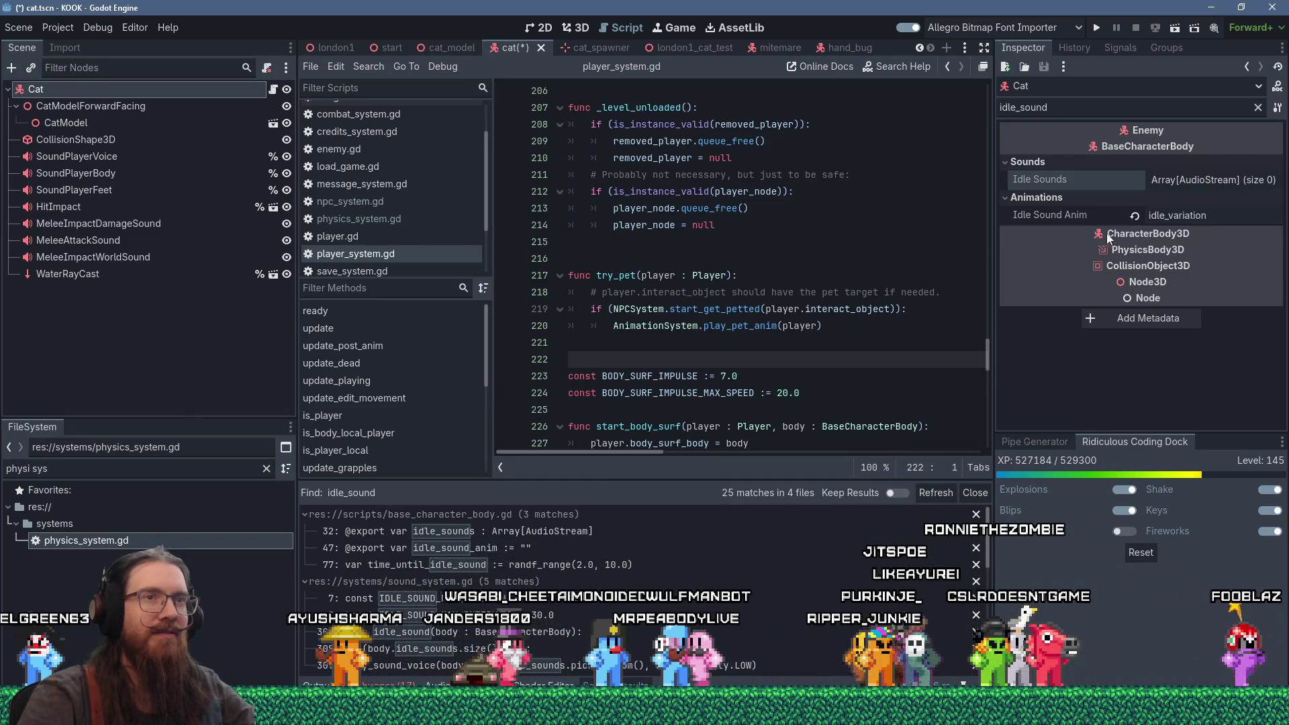
Step: Clear the 'idle_sound' property filter and start entering the path e:\projects\ko in Run
{"action": "left_click", "coordinate": [1258, 108]}
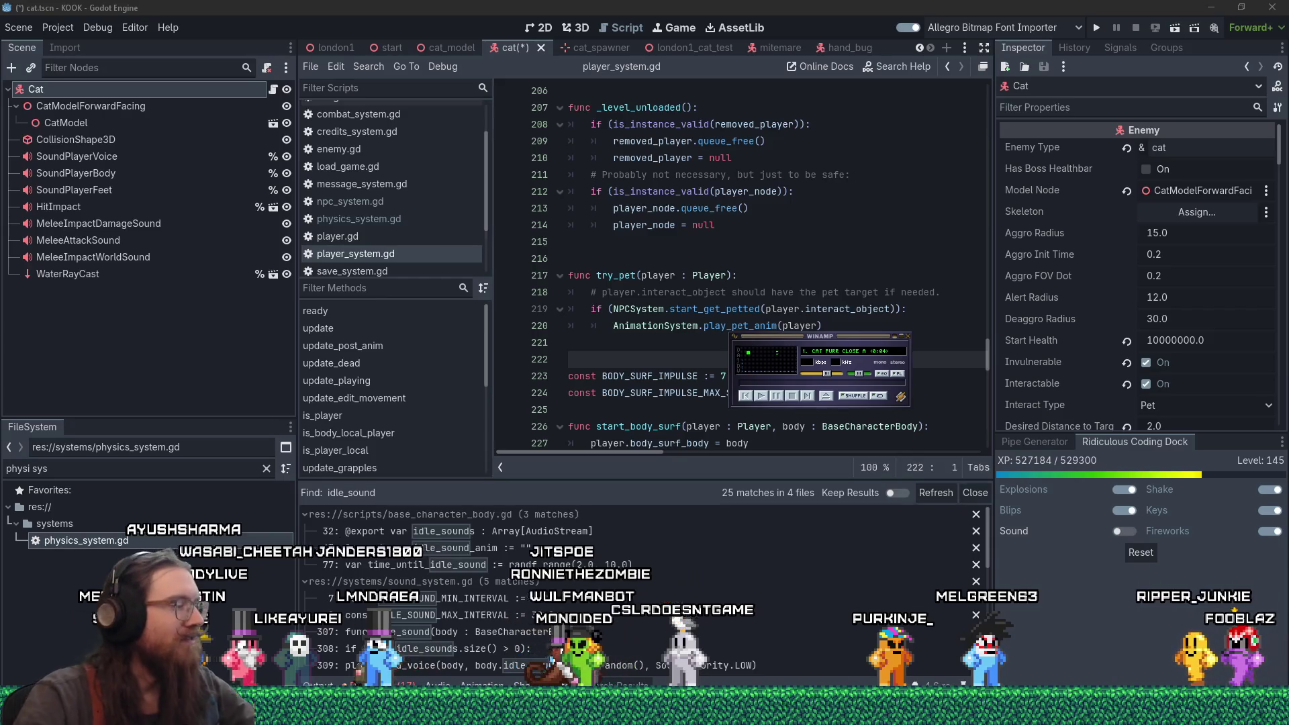
{"action": "key", "text": "super+r"}
{"action": "type", "text": "e:\\projects"}
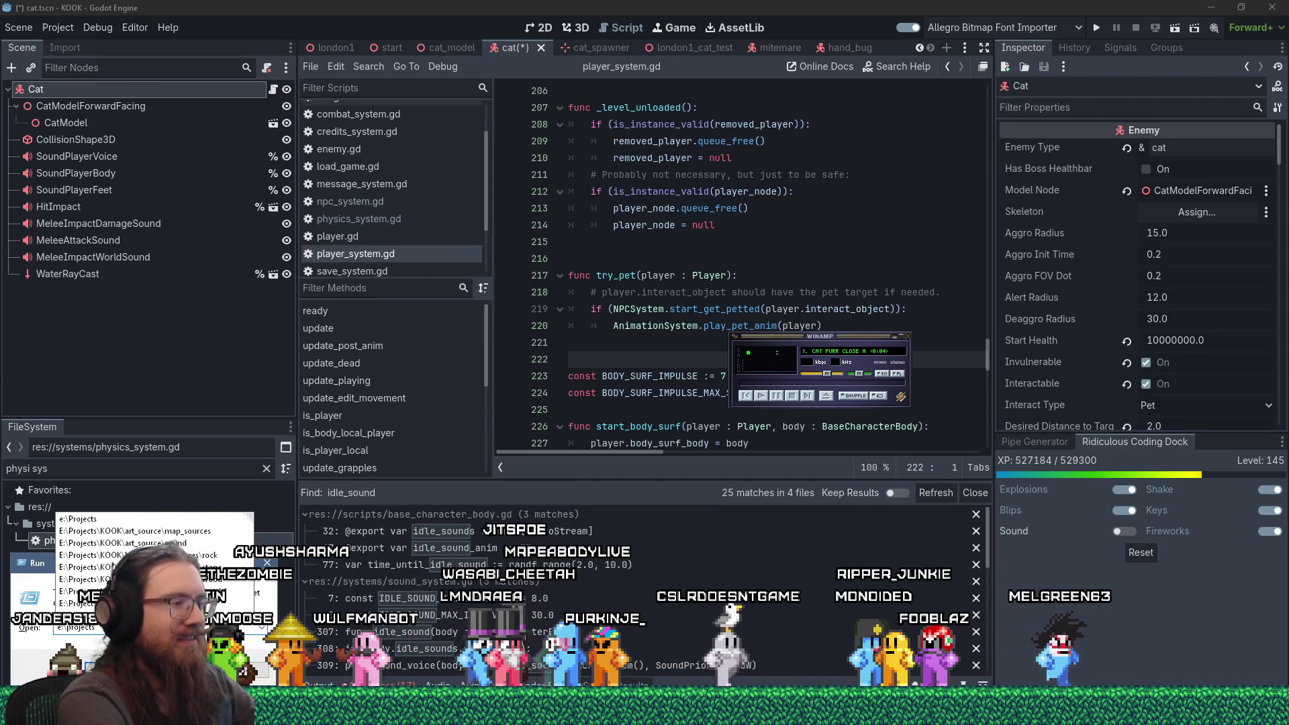
{"action": "type", "text": "\\"}
{"action": "type", "text": "ko"}
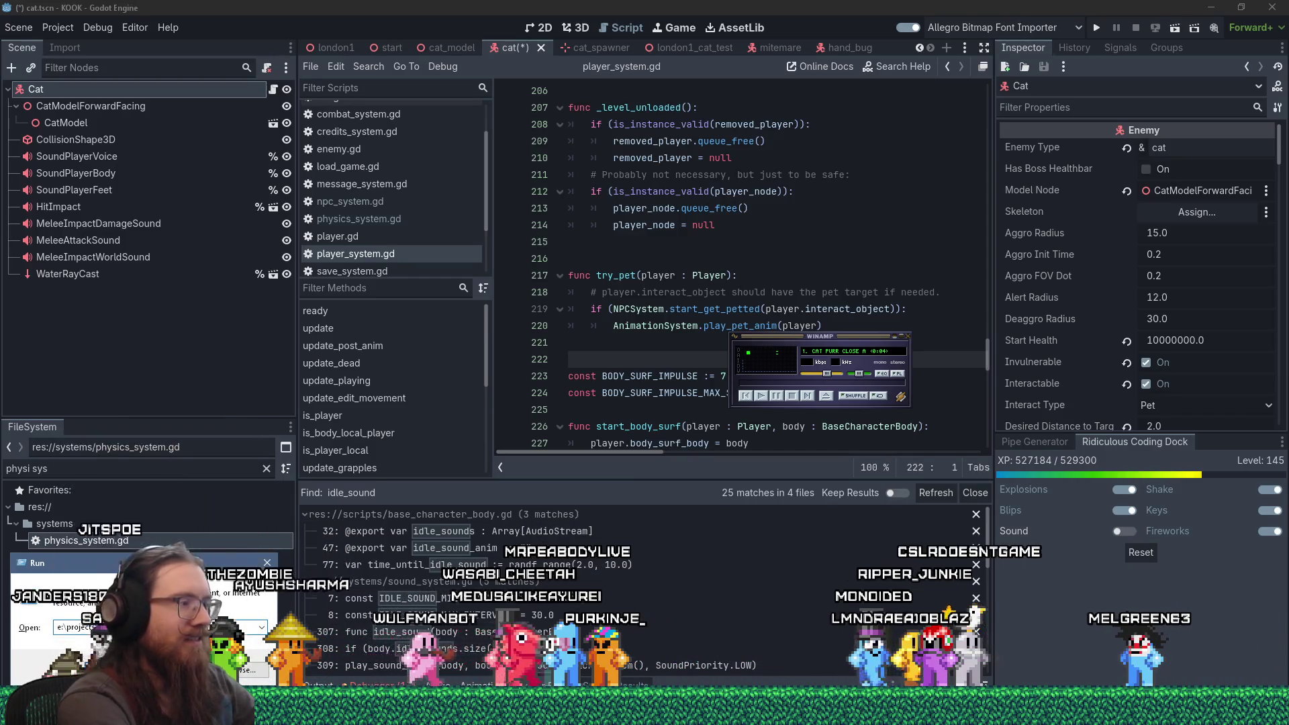
Step: Open the sound folder and create a new folder named npcs inside it
{"action": "key", "text": "Return"}
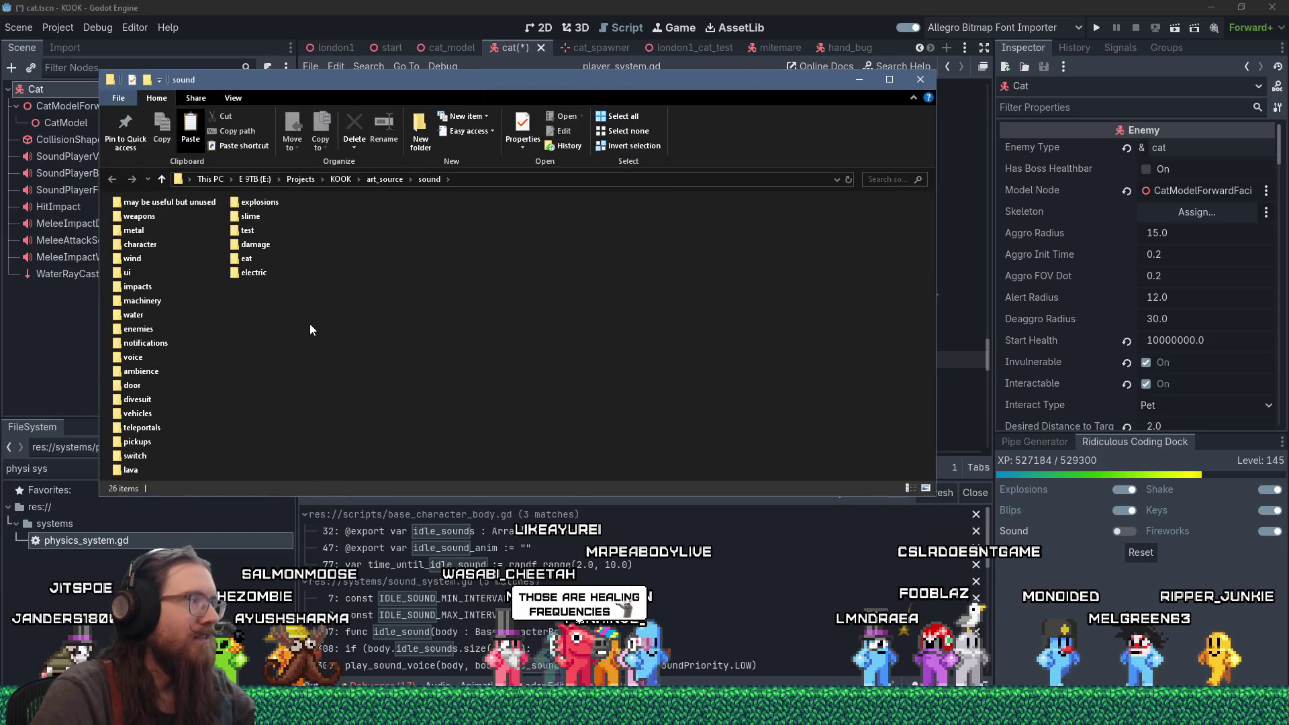
{"action": "right_click", "coordinate": [309, 323]}
{"action": "mouse_move", "coordinate": [401, 614]}
{"action": "left_click", "coordinate": [530, 447]}
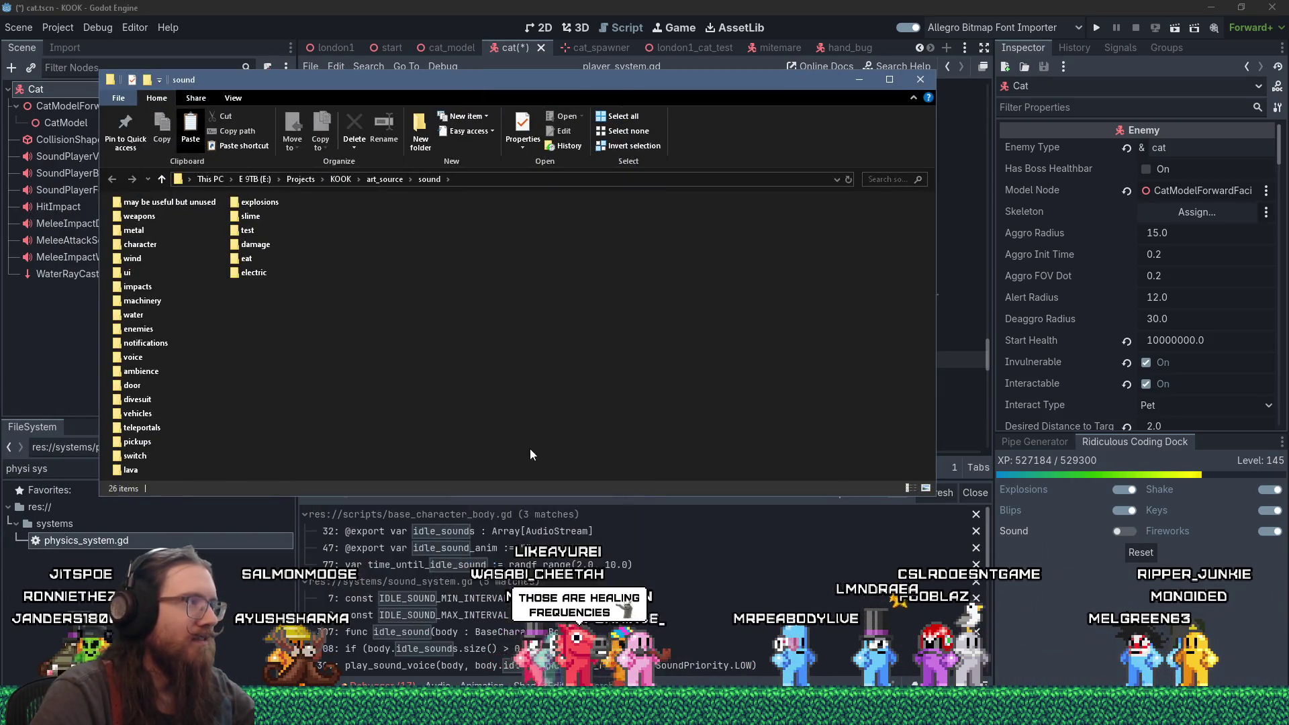
{"action": "type", "text": "npcs"}
{"action": "key", "text": "Return"}
{"action": "key", "text": "Return"}
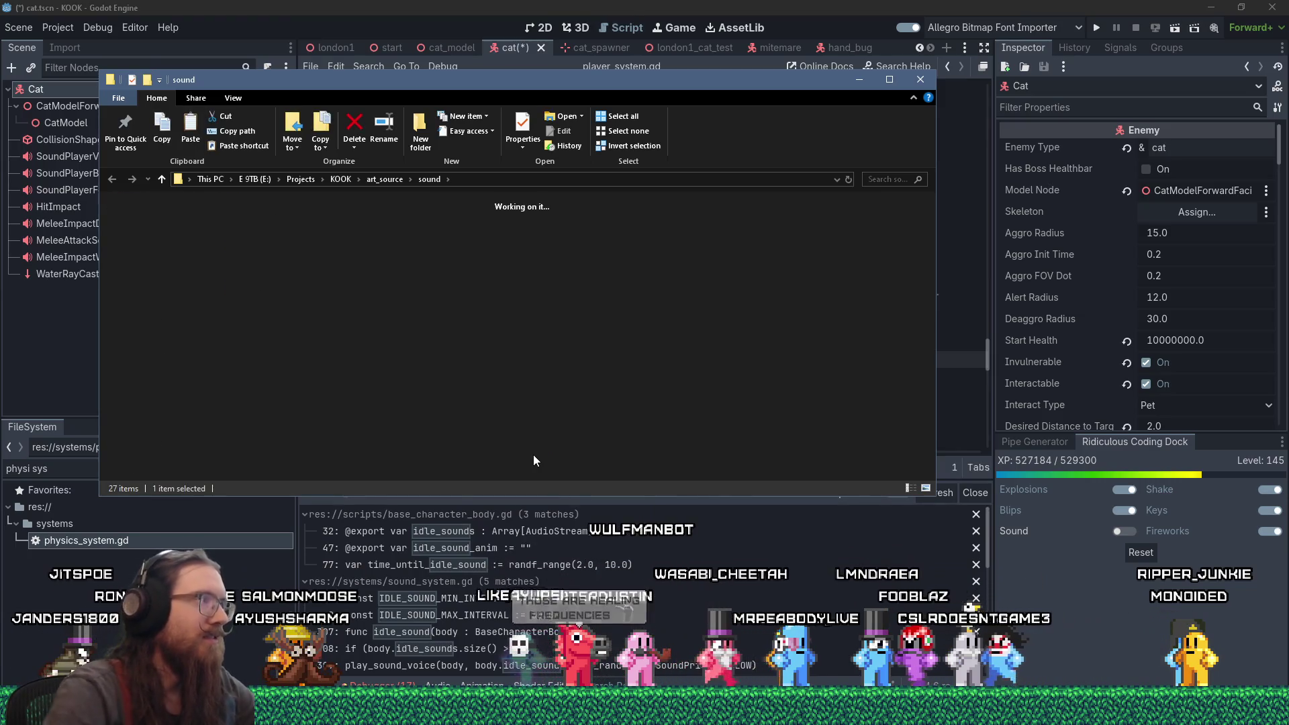
Step: Inside npcs, create a cat folder and paste Cat Purr Close Loop.wav into it
{"action": "right_click", "coordinate": [376, 369]}
{"action": "mouse_move", "coordinate": [431, 655]}
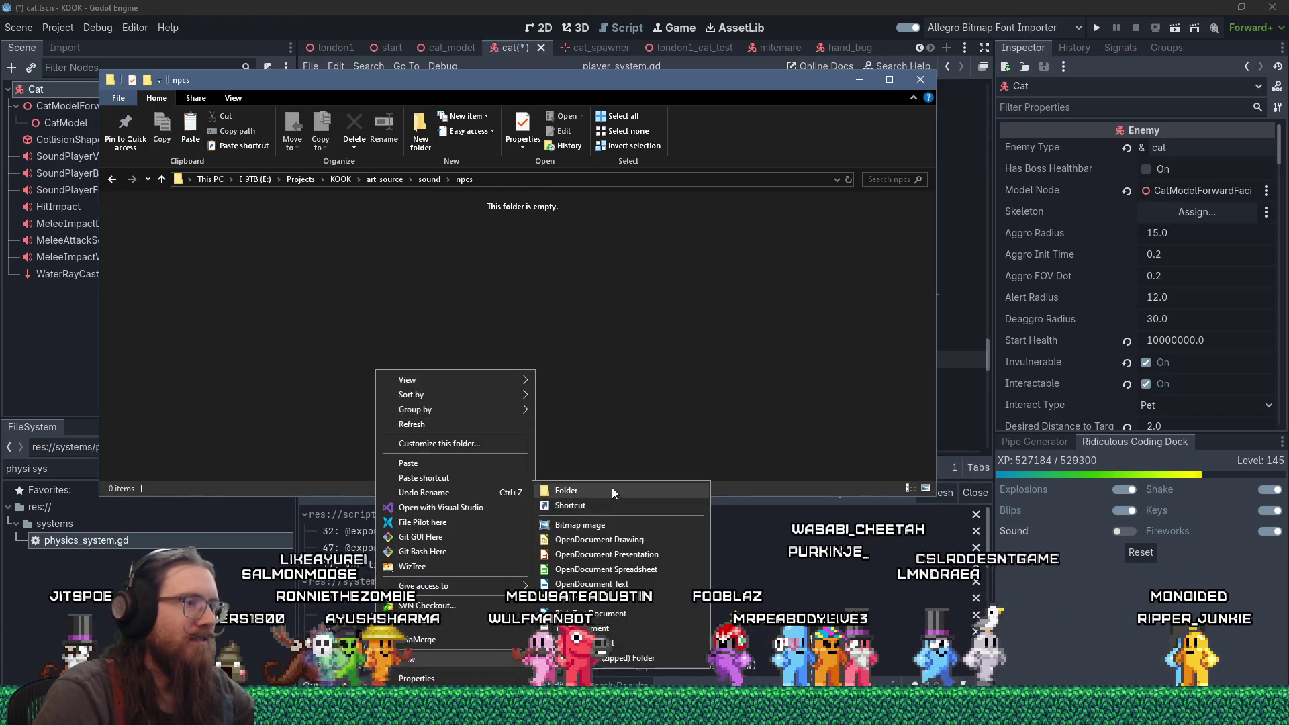
{"action": "left_click", "coordinate": [611, 487]}
{"action": "type", "text": "cat"}
{"action": "key", "text": "Return"}
{"action": "key", "text": "Return"}
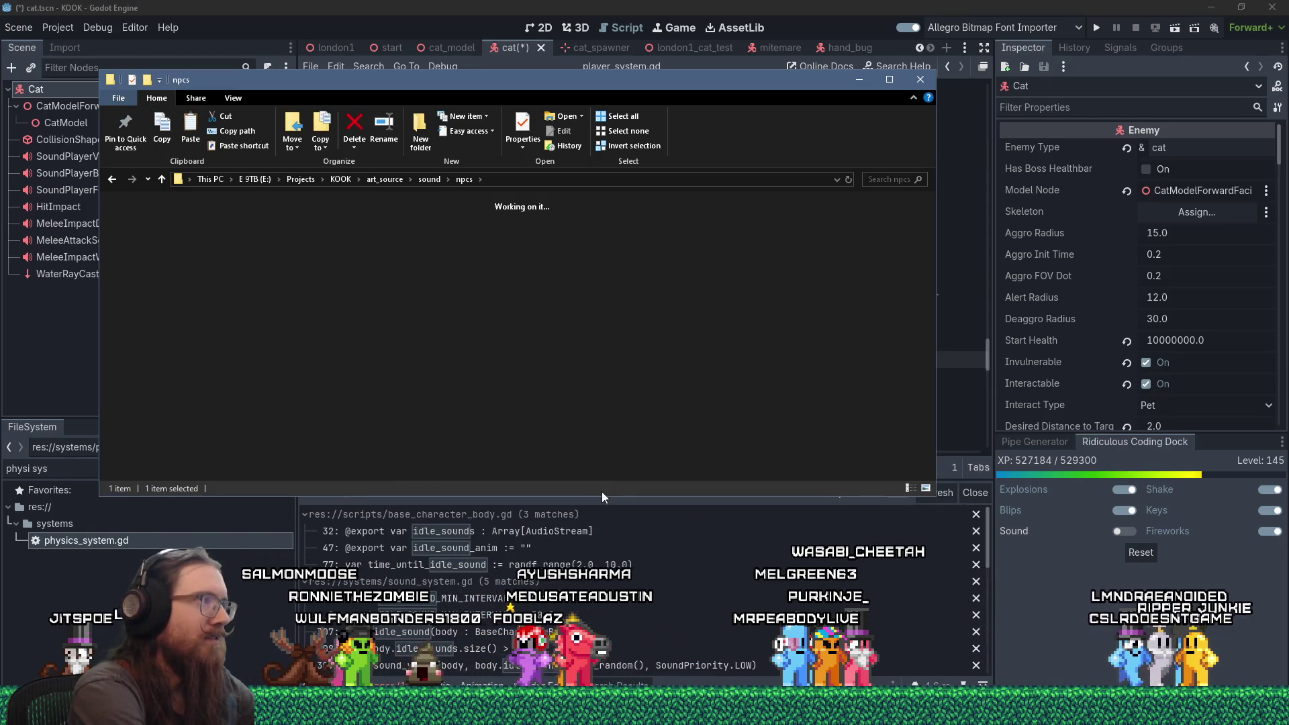
{"action": "key", "text": "ctrl+v"}
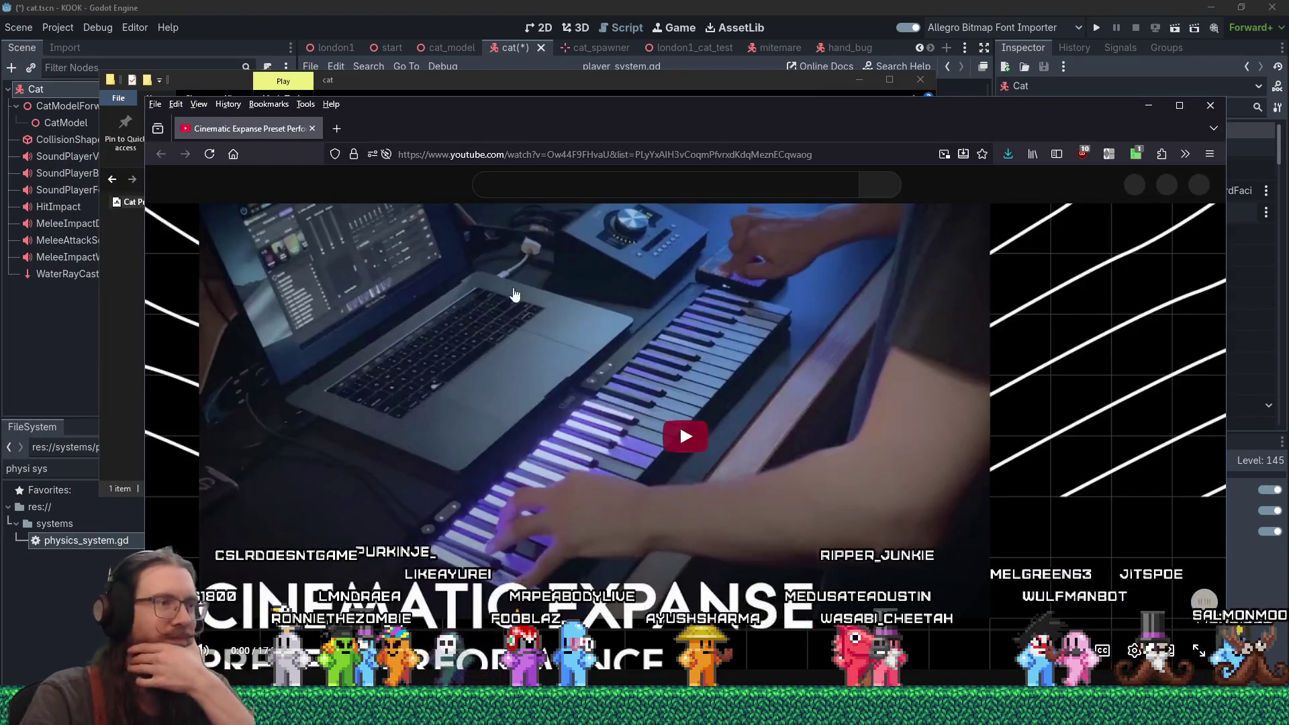
Step: Play the Cinematic Expanse Preset keyboard performance video on YouTube
{"action": "left_click", "coordinate": [686, 439]}
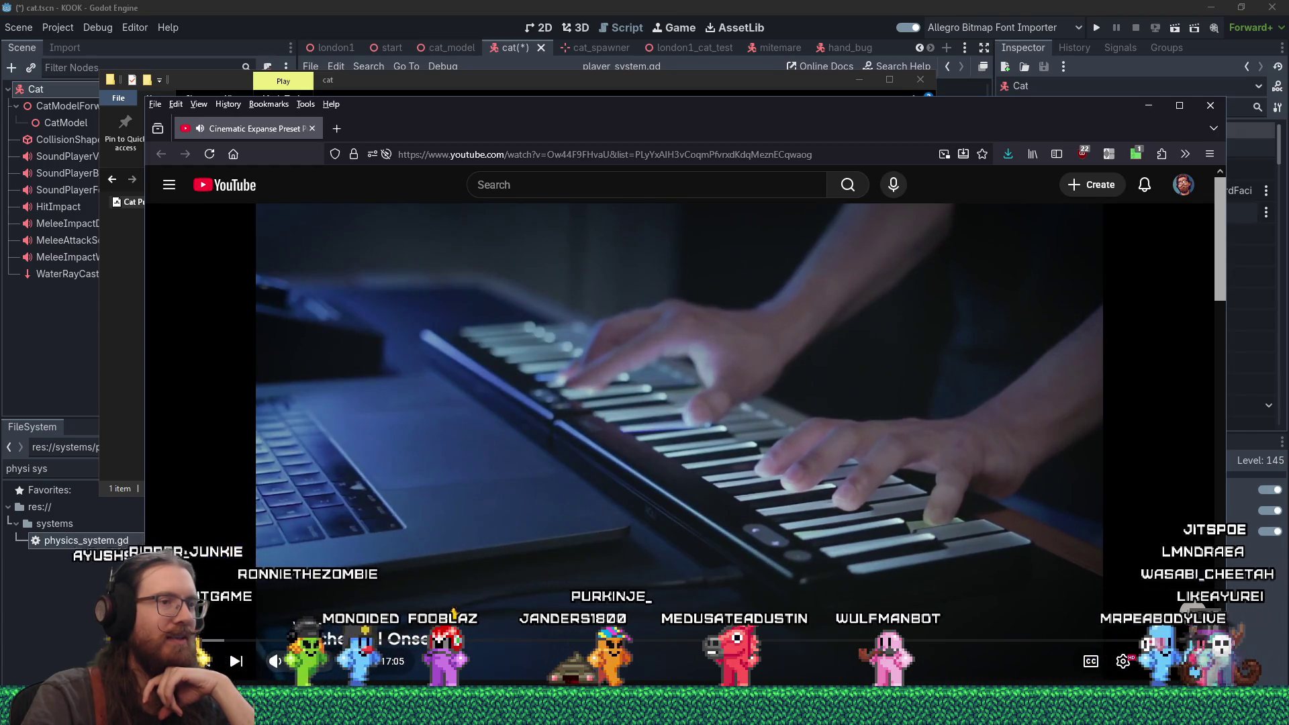
{"action": "mouse_move", "coordinate": [306, 670]}
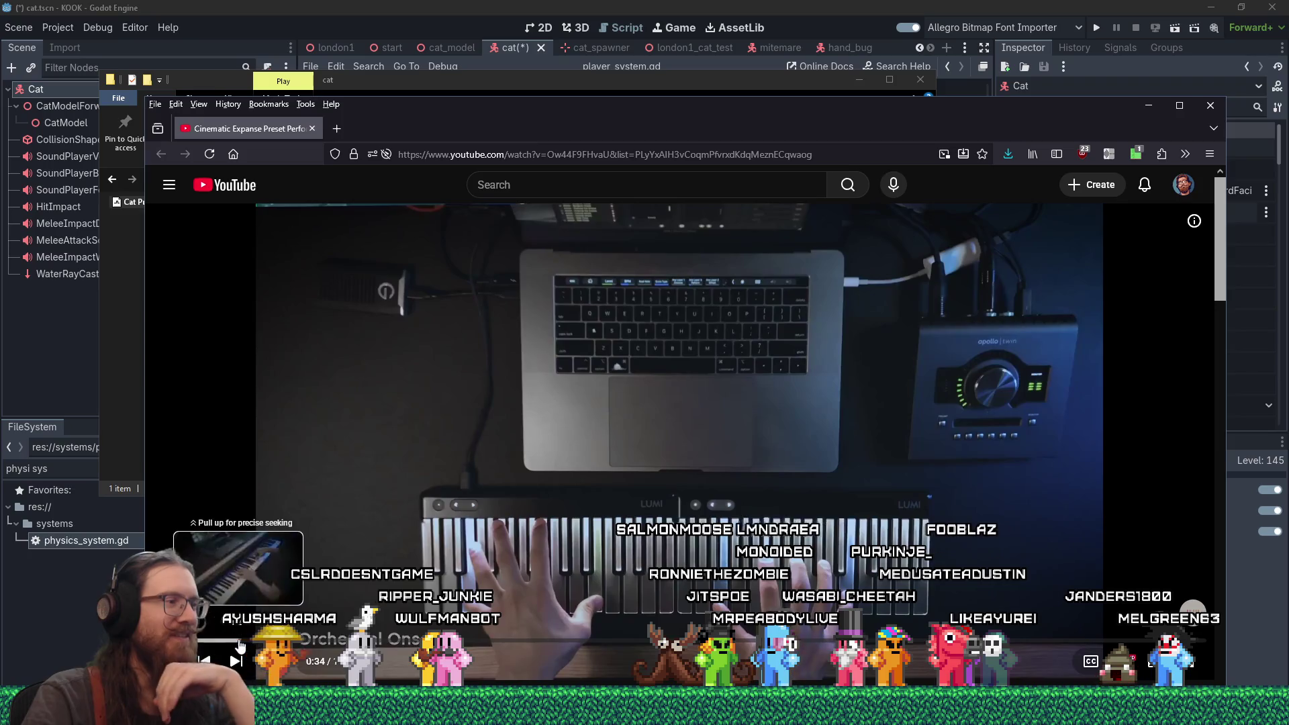
Step: Seek forward through seven later points of the video, then close the browser window
{"action": "left_click", "coordinate": [239, 640]}
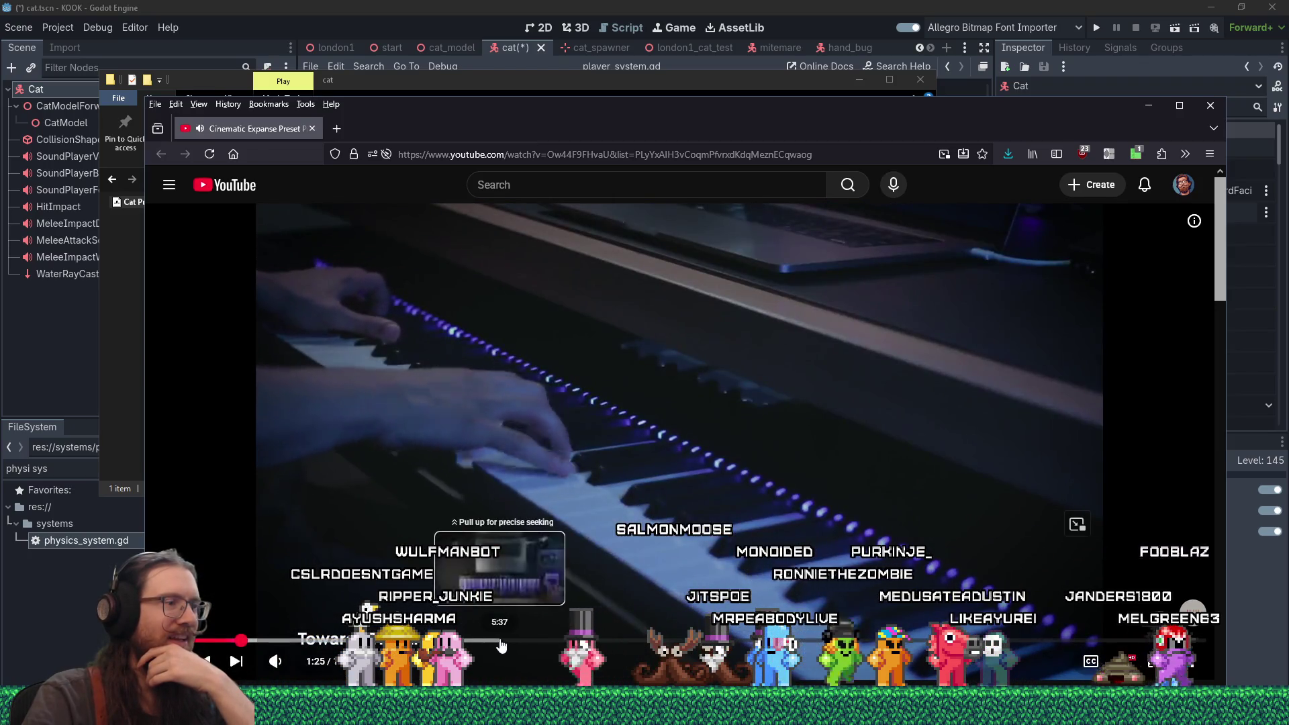
{"action": "left_click", "coordinate": [582, 641]}
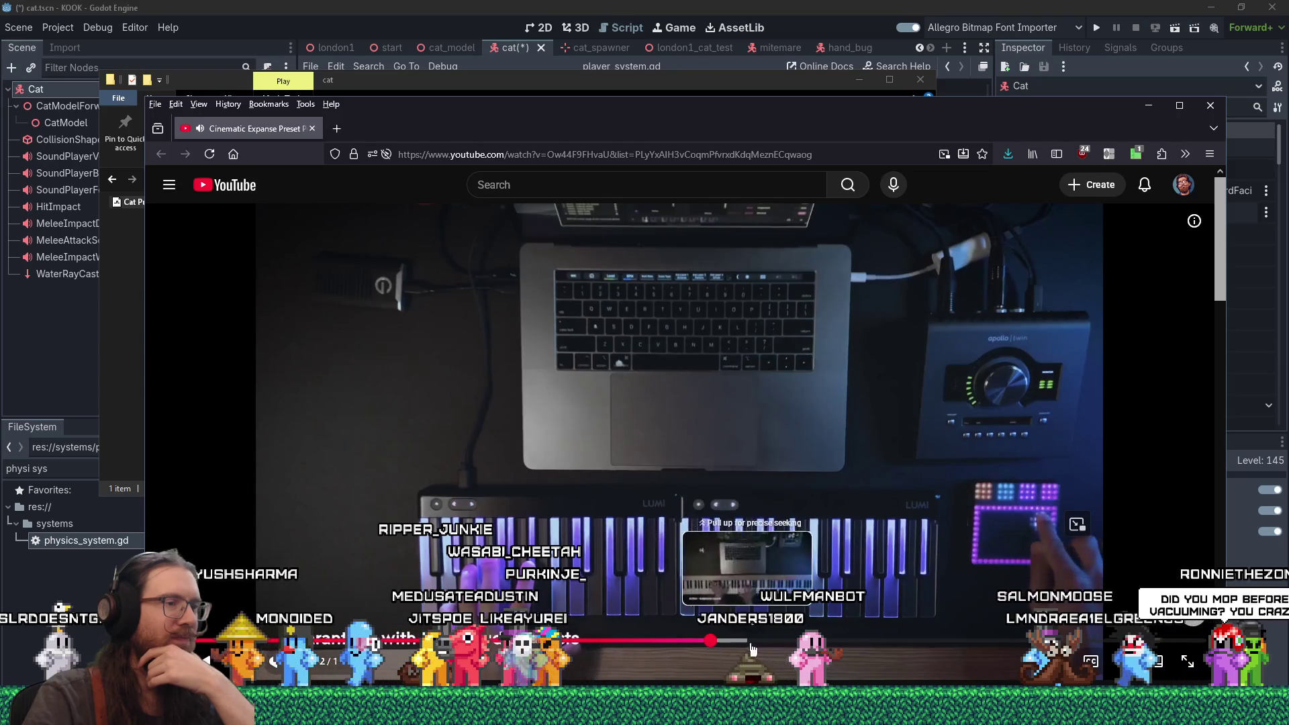
{"action": "left_click", "coordinate": [711, 641]}
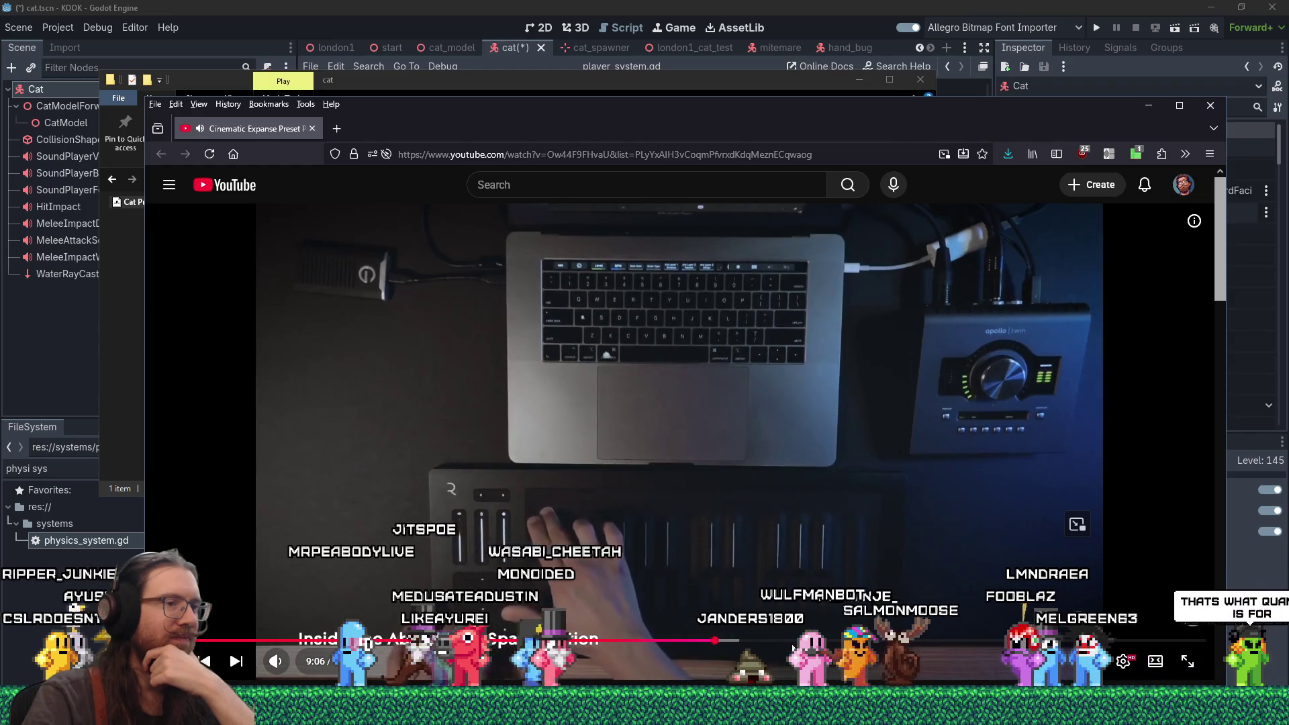
{"action": "left_click", "coordinate": [846, 641]}
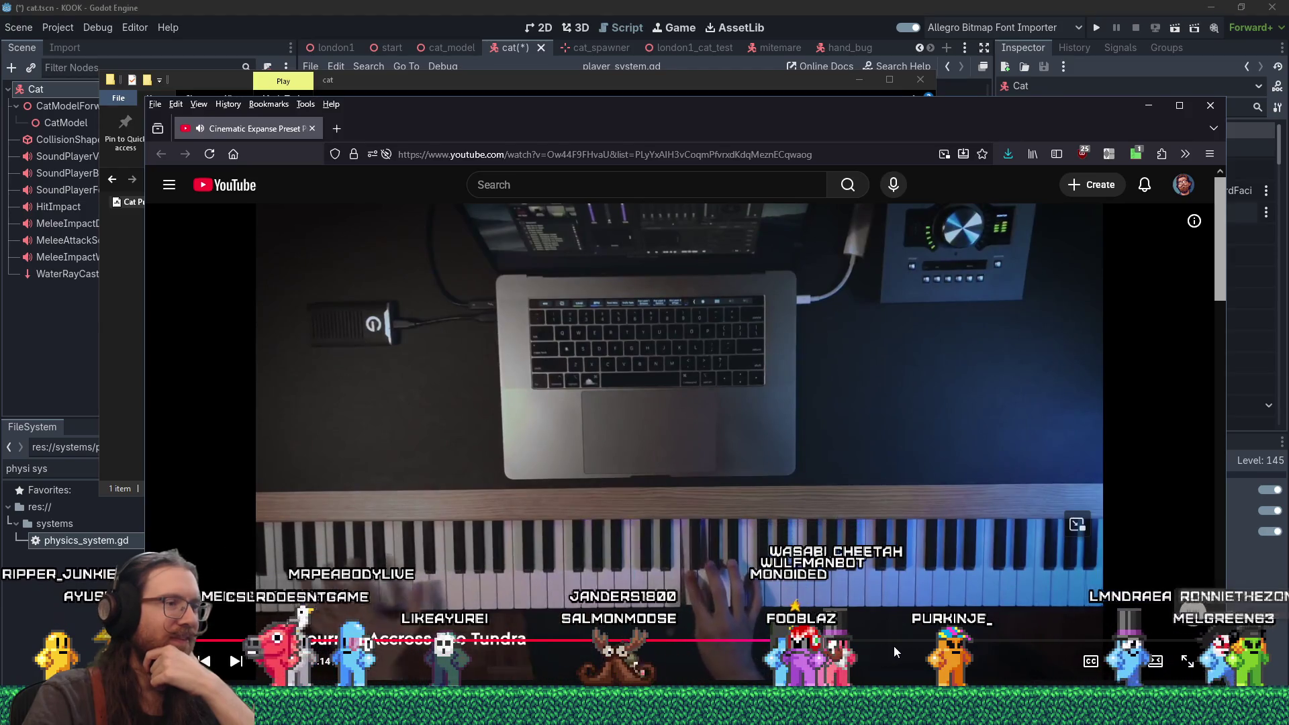
{"action": "left_click", "coordinate": [887, 642]}
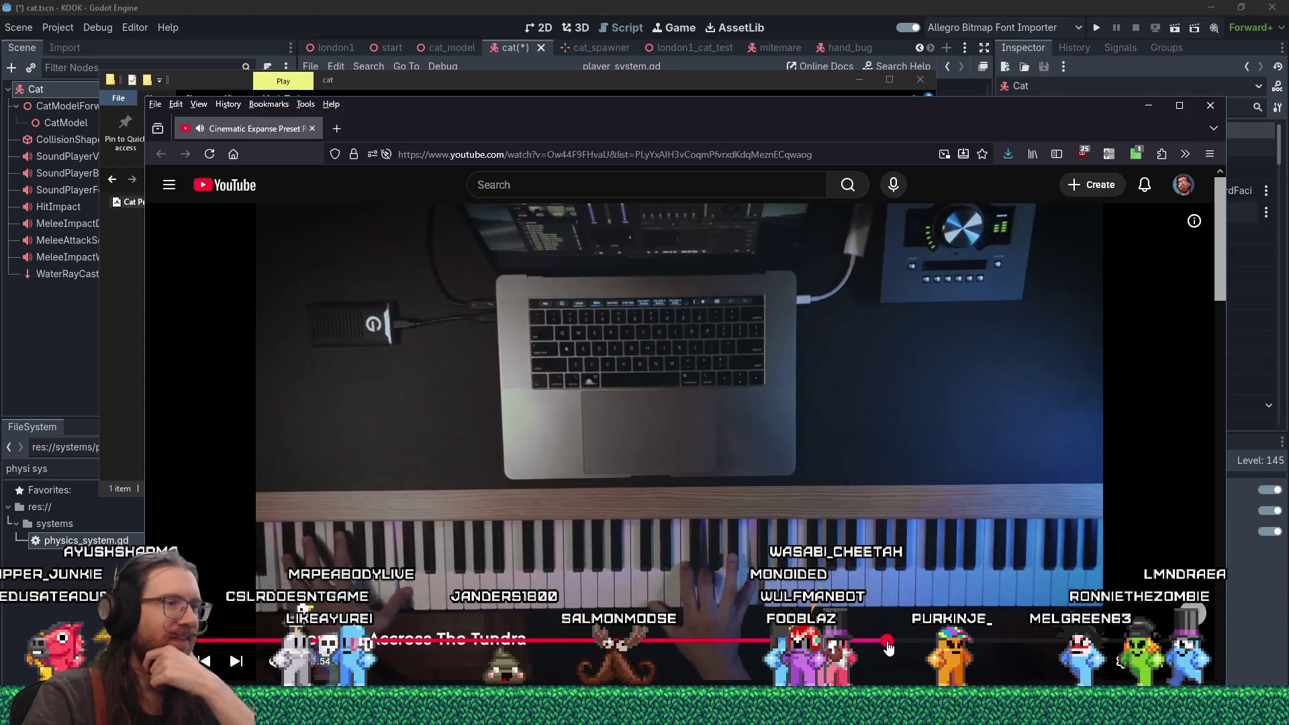
{"action": "left_click", "coordinate": [913, 643]}
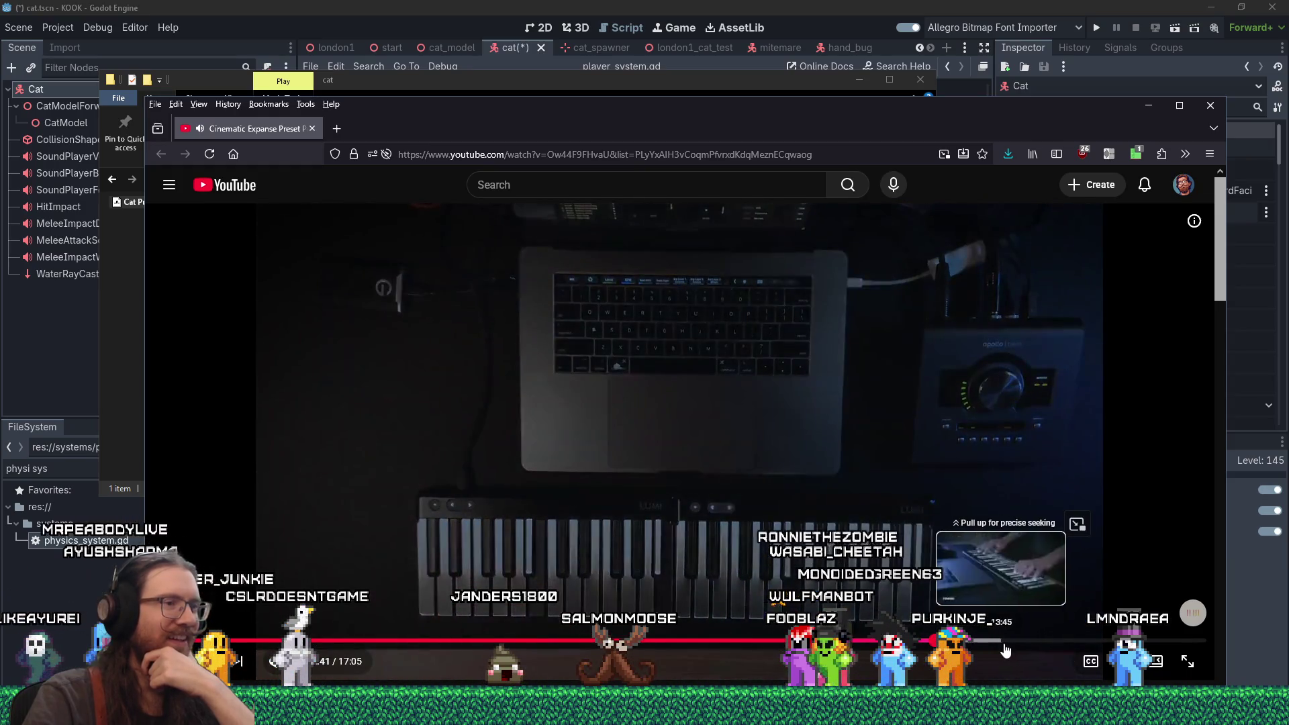
{"action": "left_click", "coordinate": [1005, 641]}
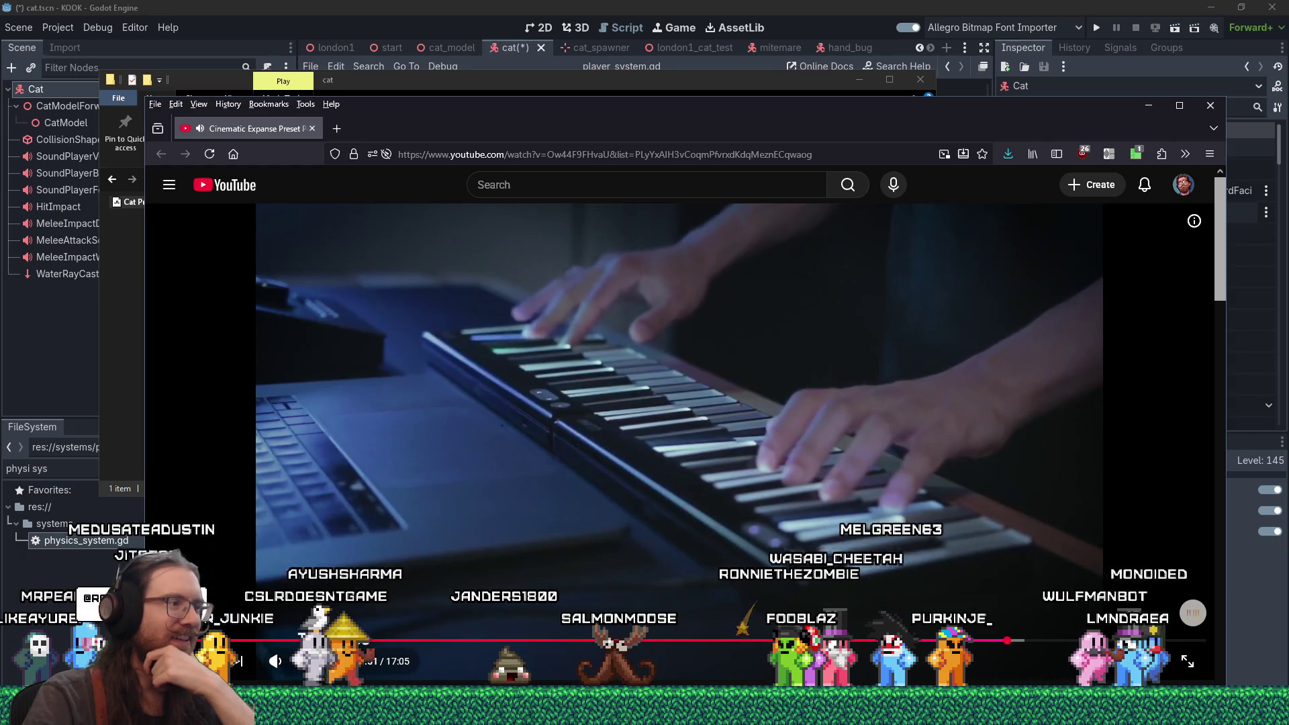
{"action": "left_click", "coordinate": [312, 128]}
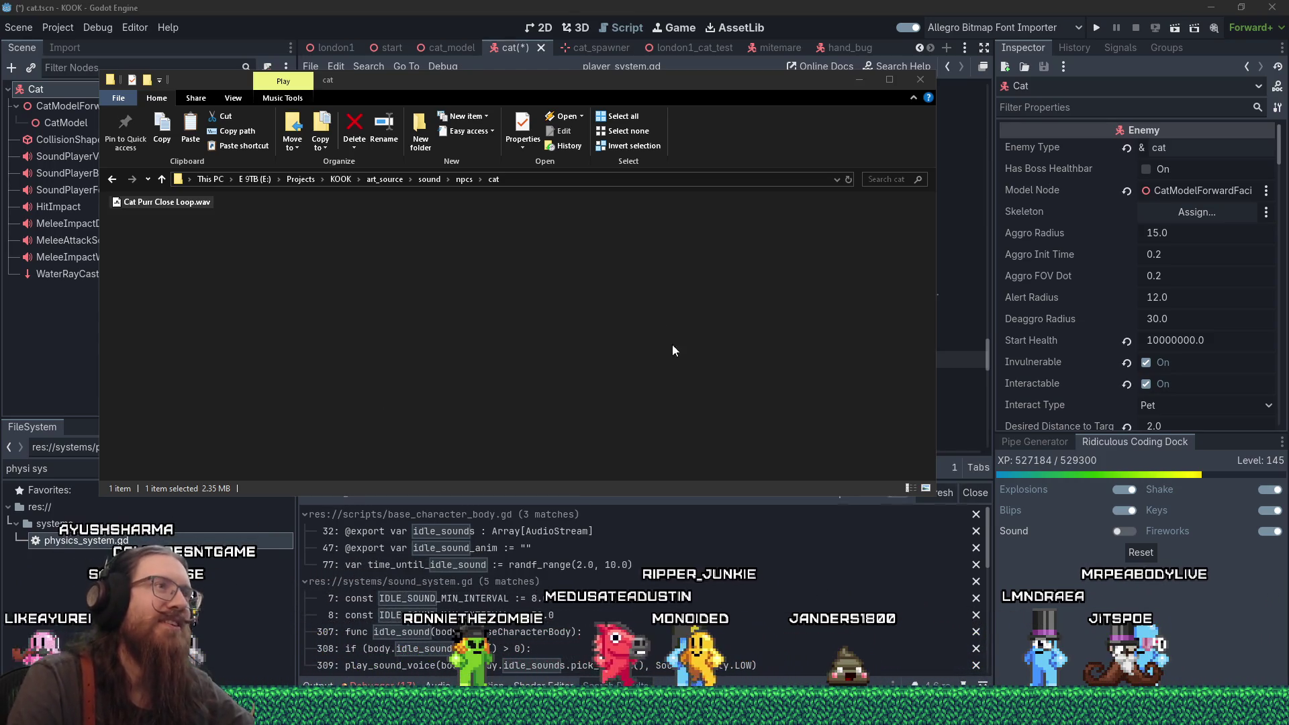
Step: Move the cat sound folder window and deselect Cat Purr Close Loop.wav
{"action": "mouse_move", "coordinate": [616, 96]}
{"action": "left_mouse_down"}
{"action": "mouse_move", "coordinate": [721, 130]}
{"action": "mouse_move", "coordinate": [727, 152]}
{"action": "mouse_move", "coordinate": [724, 125]}
{"action": "left_mouse_up"}
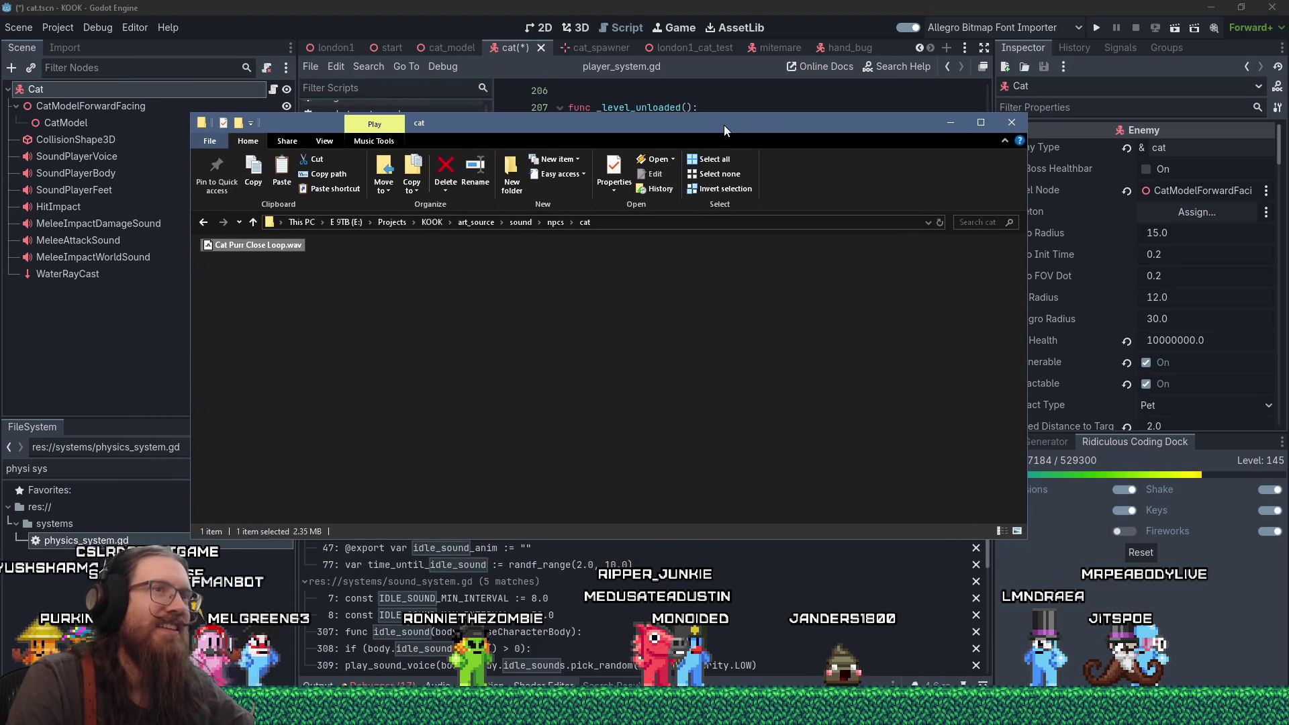
{"action": "left_click", "coordinate": [699, 316]}
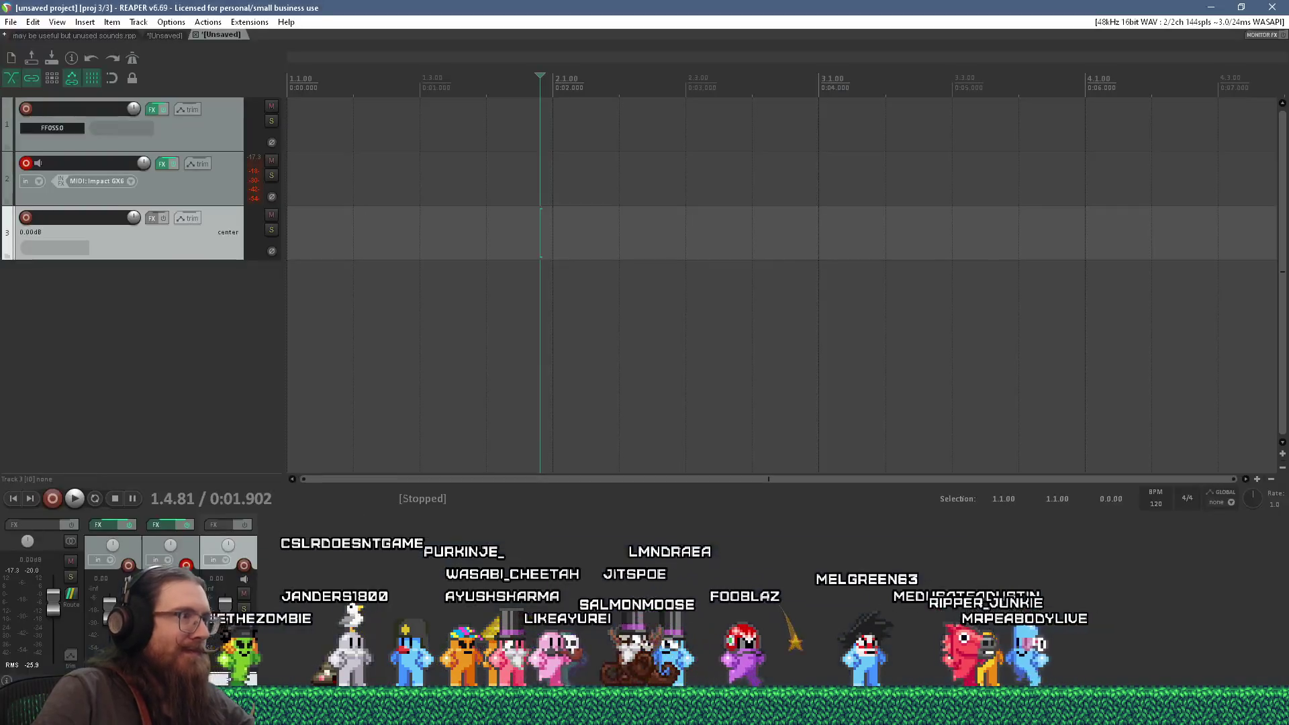
Step: Start a new REAPER project without saving the old one
{"action": "left_click", "coordinate": [10, 22]}
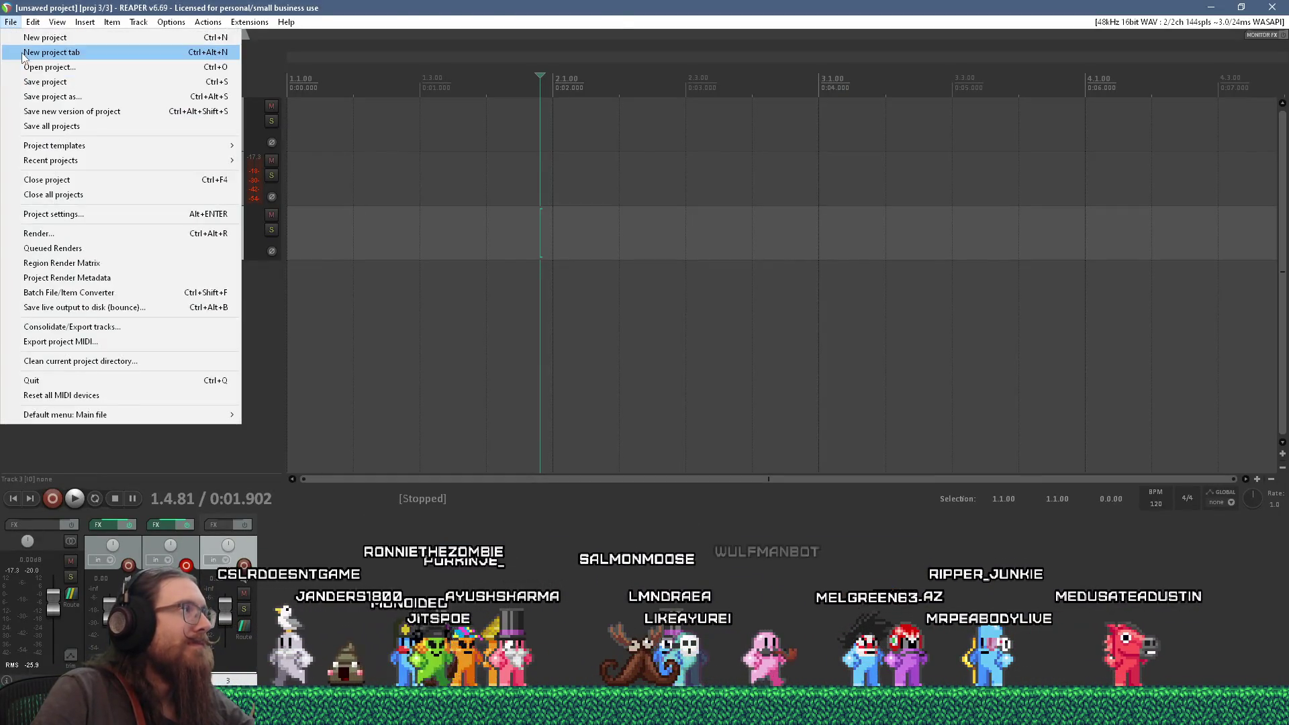
{"action": "left_click", "coordinate": [36, 40]}
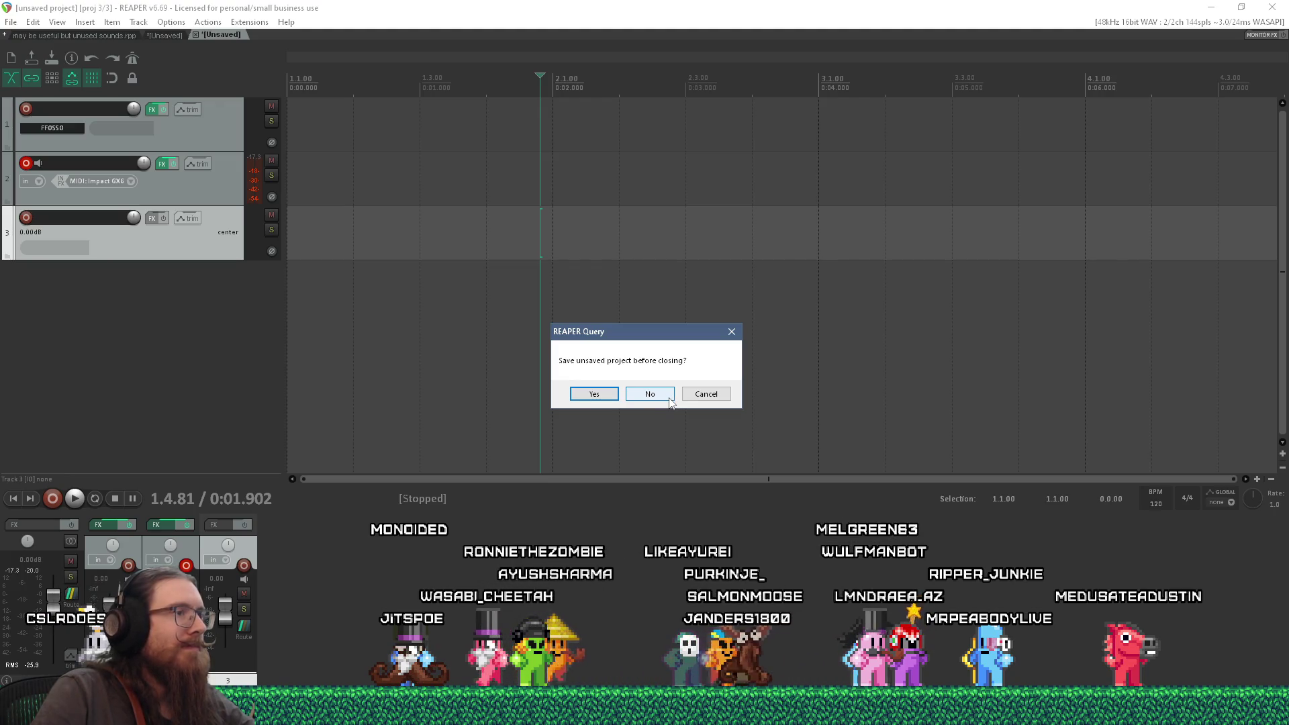
{"action": "left_click", "coordinate": [670, 401]}
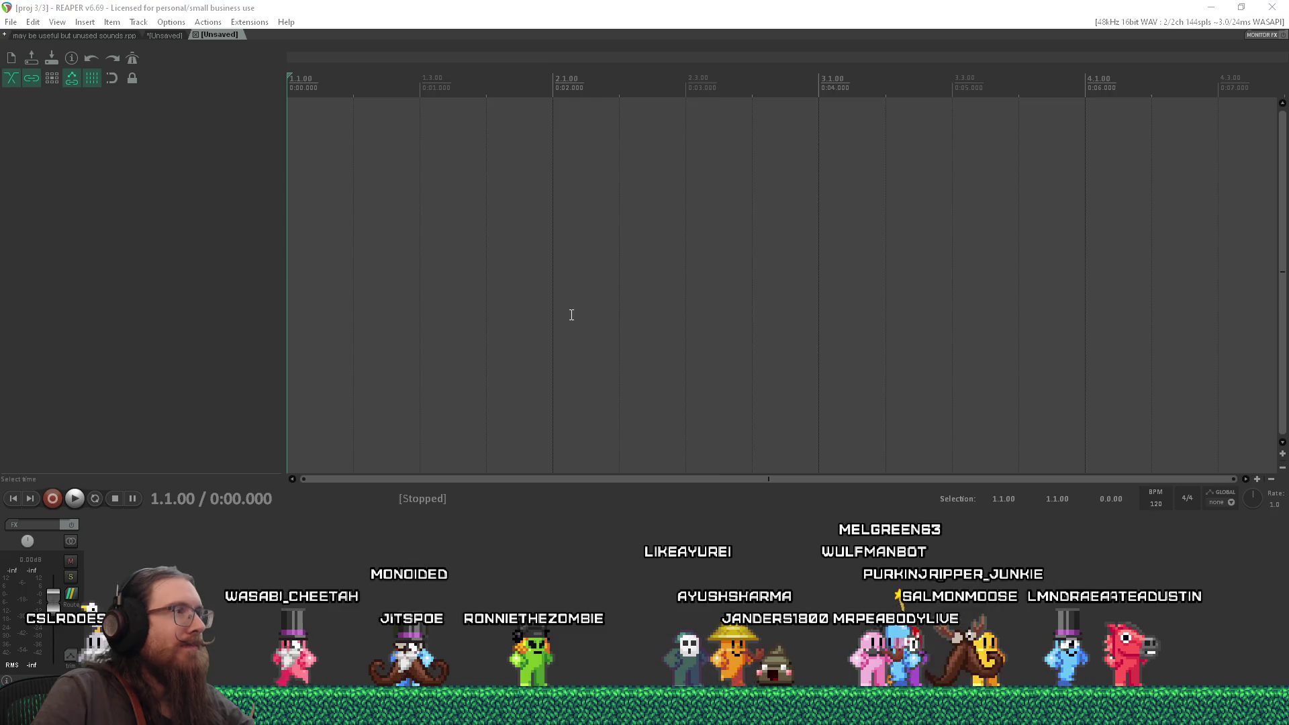
Step: Import Cat Purr Close Loop.wav onto a new track and play it from inside the item
{"action": "key", "text": "alt+Tab"}
{"action": "left_click_drag", "start_coordinate": [466, 127], "coordinate": [537, 343]}
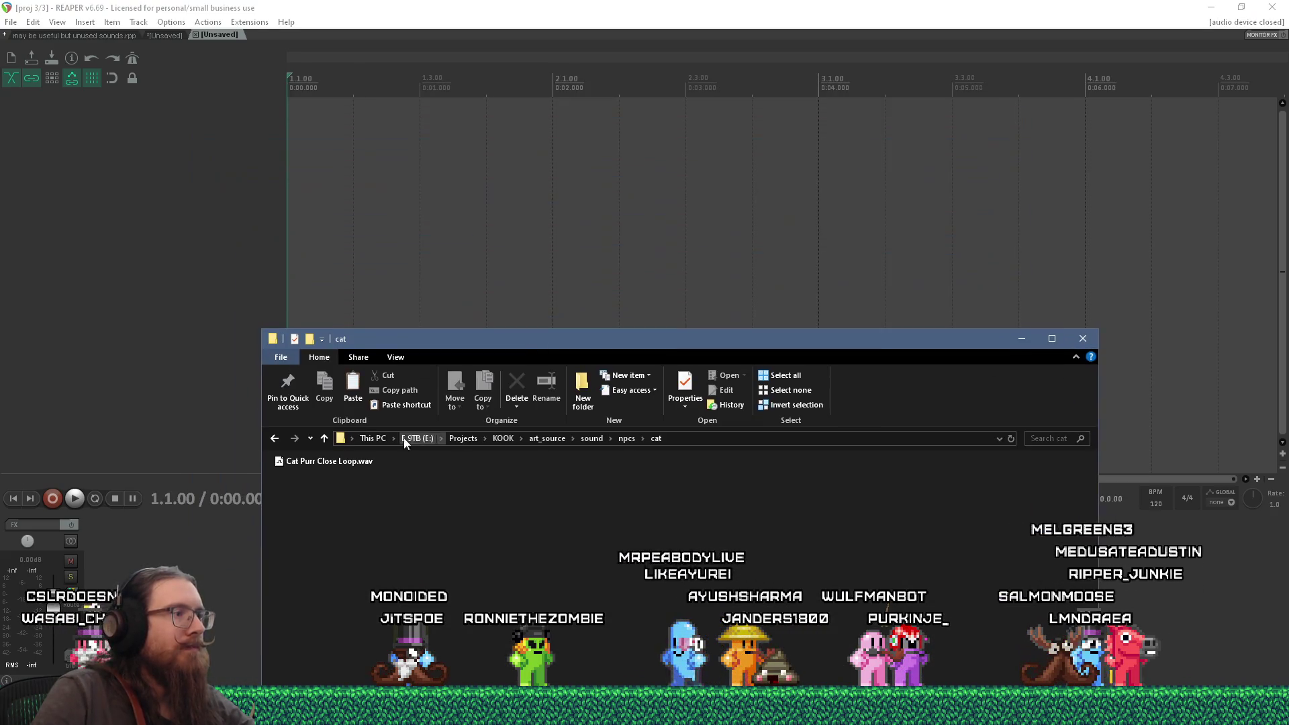
{"action": "left_click_drag", "start_coordinate": [361, 463], "coordinate": [367, 176]}
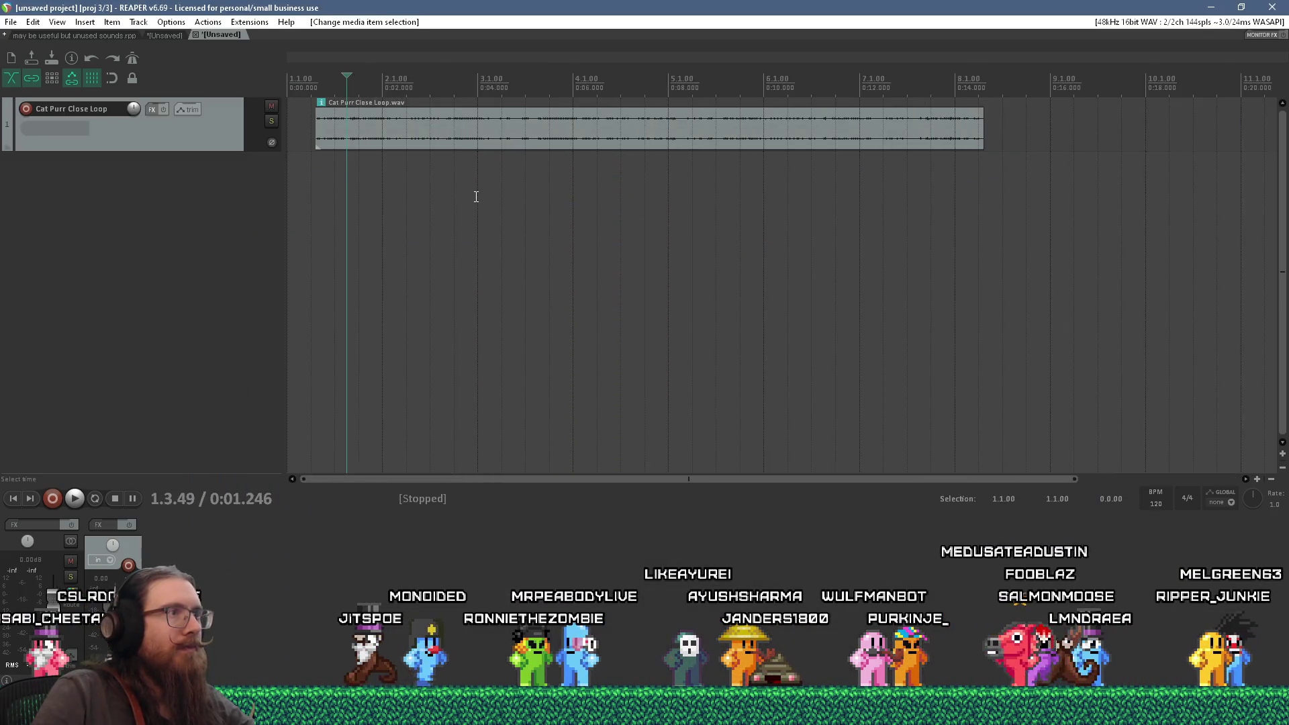
{"action": "left_click", "coordinate": [406, 161]}
{"action": "key", "text": "space"}
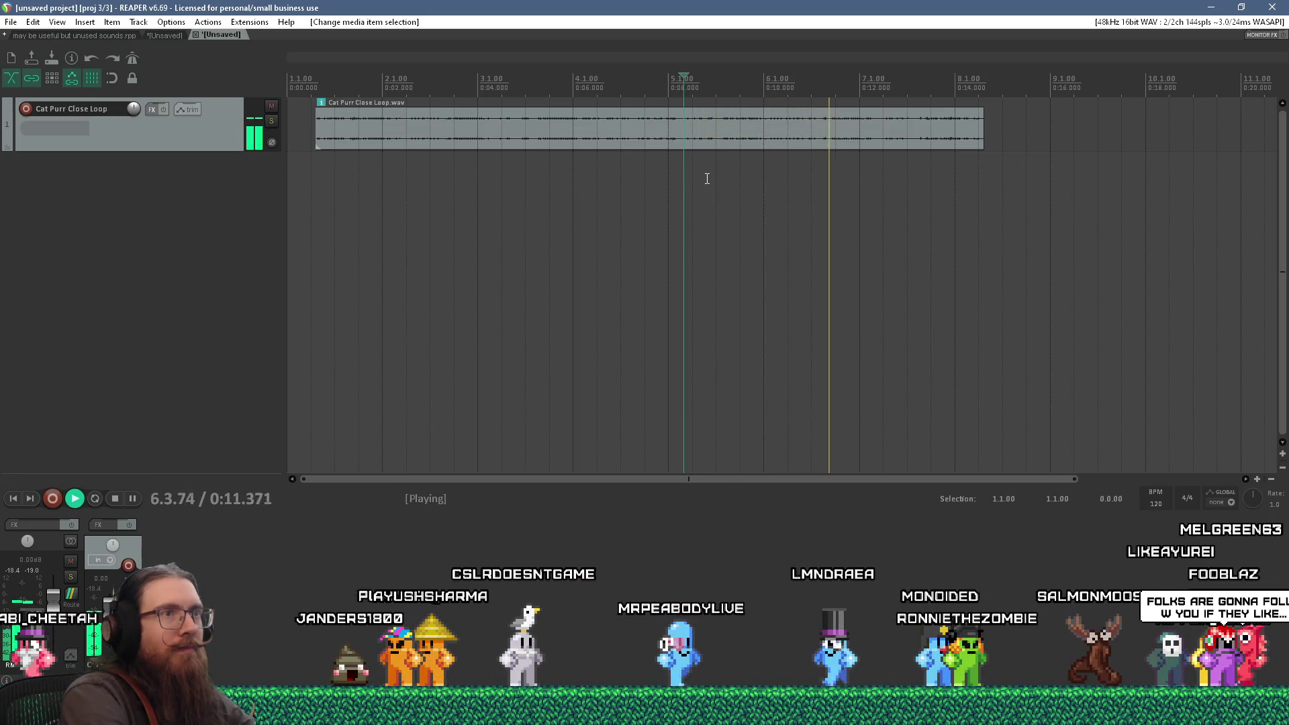
Step: Split the purr item, delete the tail piece, and trim its start to keep a short chunk
{"action": "key", "text": "space"}
{"action": "key", "text": "space"}
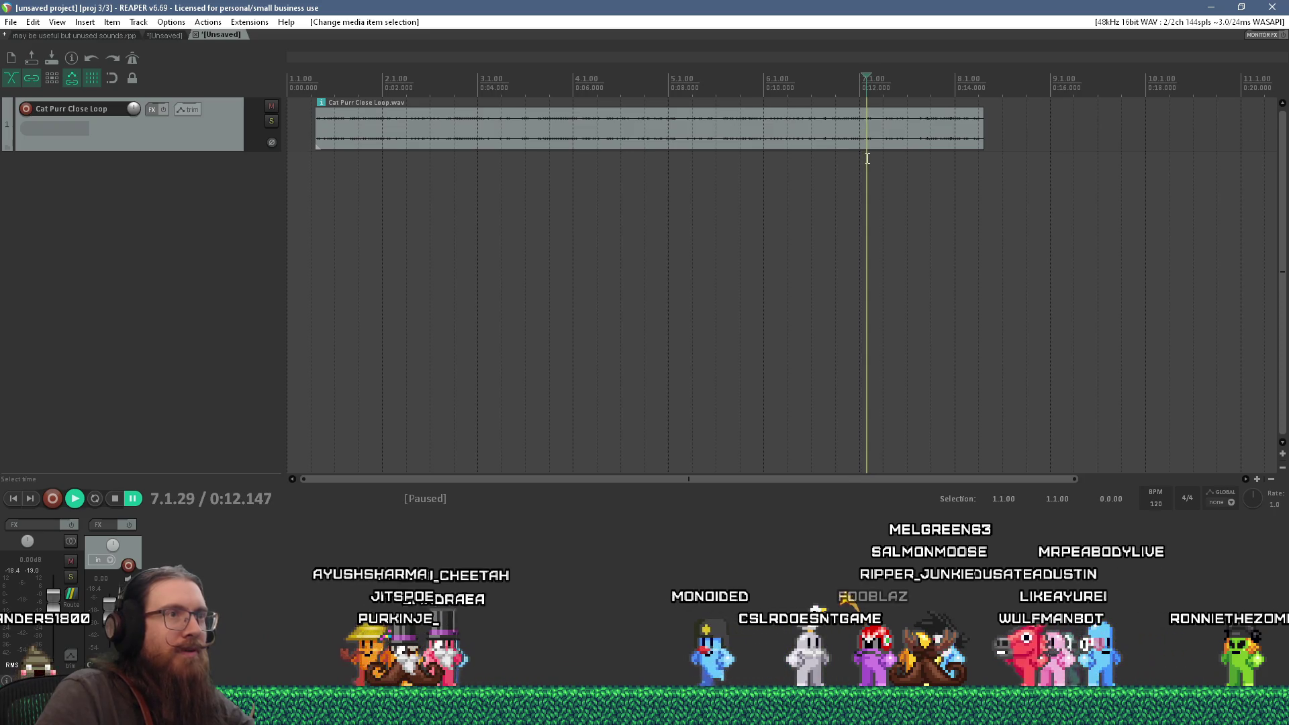
{"action": "key", "text": "s"}
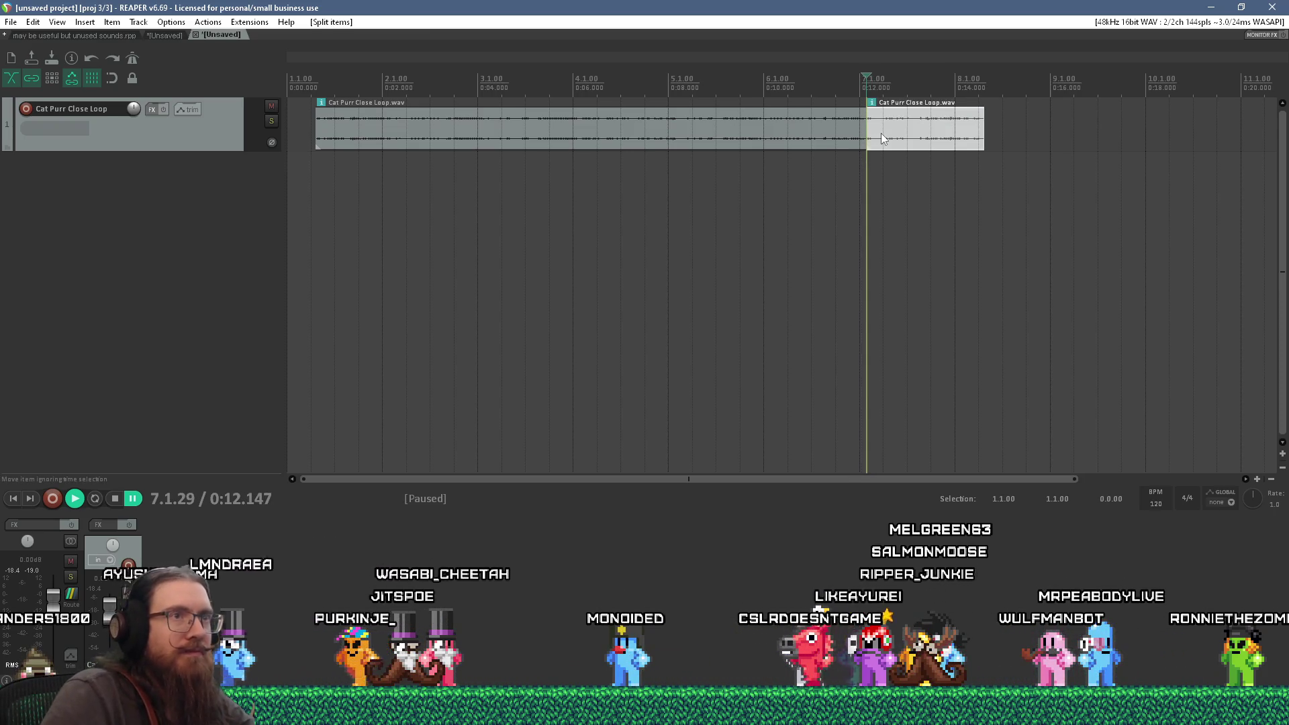
{"action": "left_click", "coordinate": [881, 133]}
{"action": "key", "text": "Delete"}
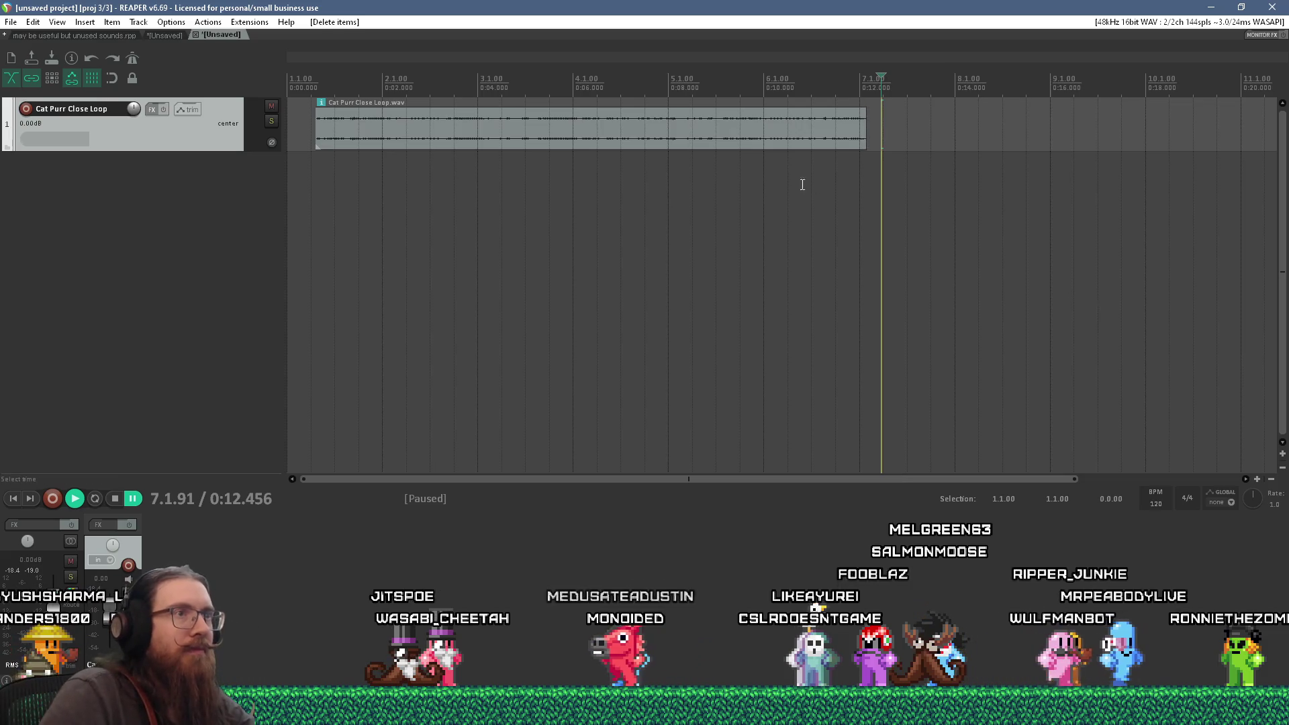
{"action": "key", "text": "space"}
{"action": "left_click", "coordinate": [628, 126]}
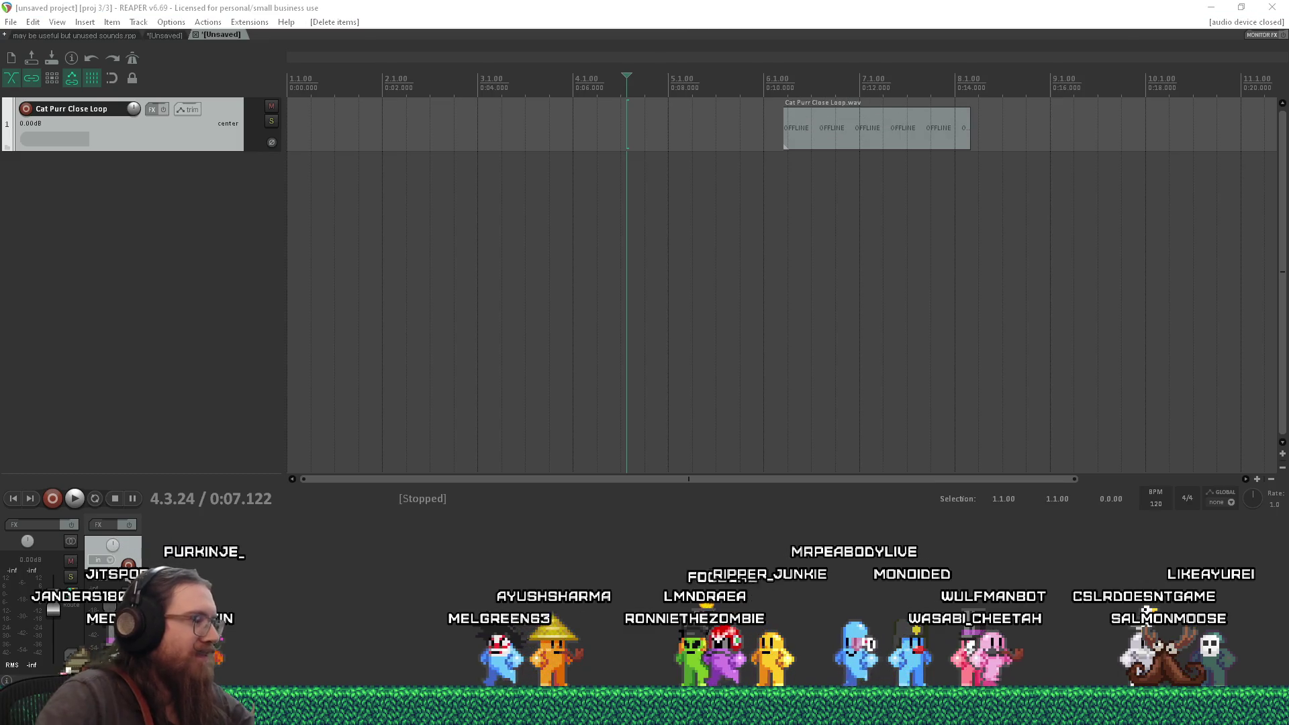
Step: Return to REAPER and audition the trimmed purr clip
{"action": "key", "text": "alt+Tab"}
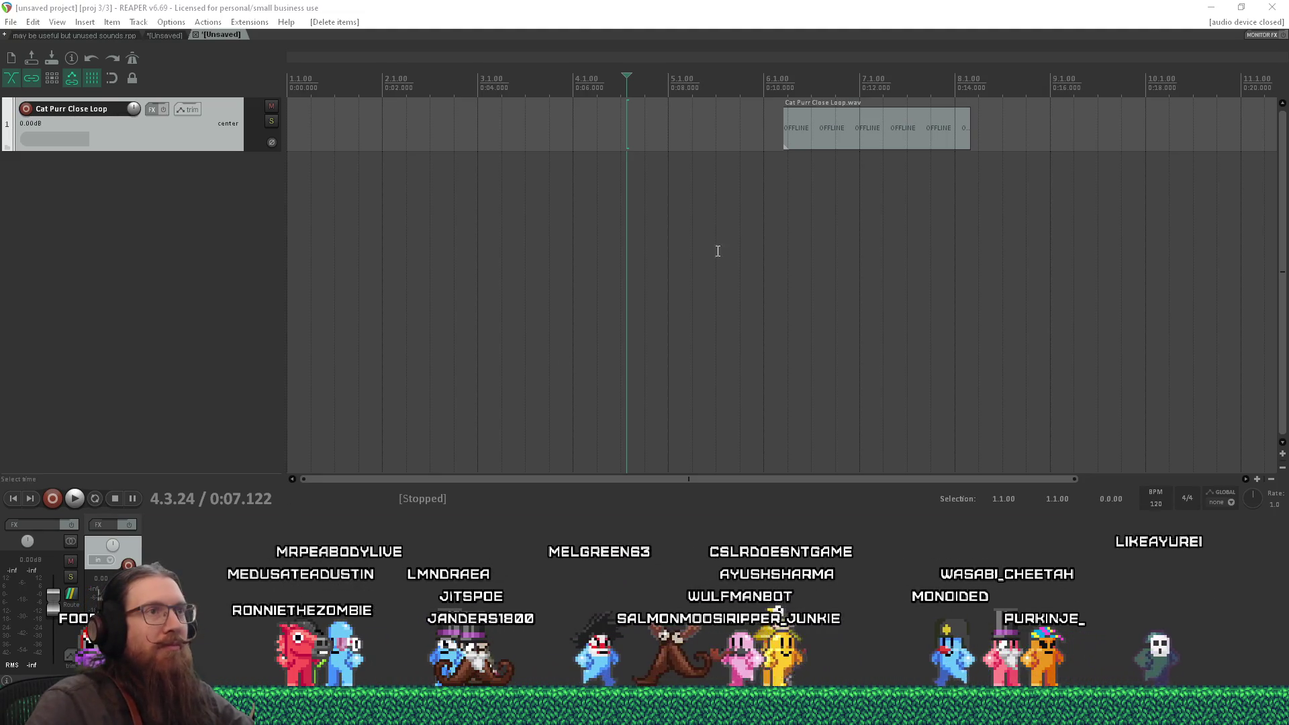
{"action": "left_click", "coordinate": [798, 141]}
{"action": "scroll", "coordinate": [799, 139], "scroll_direction": "up", "scroll_amount": 4}
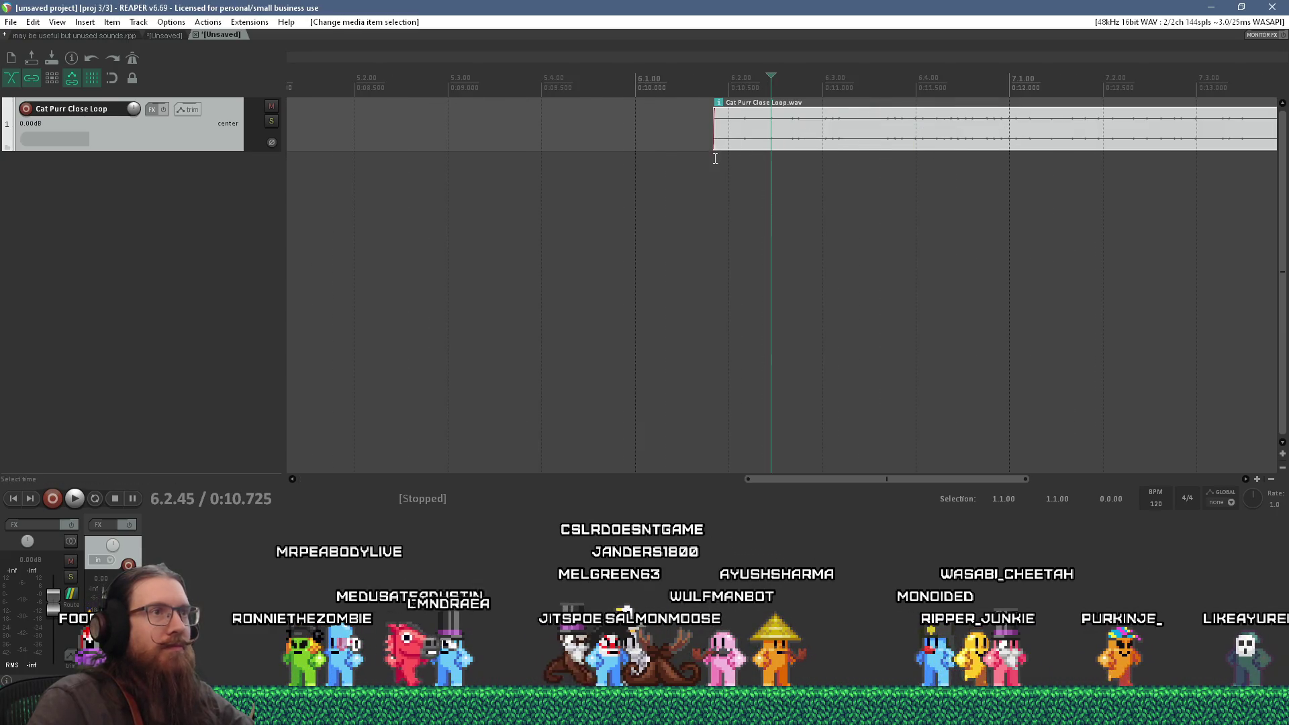
{"action": "key", "text": "space"}
{"action": "scroll", "coordinate": [756, 237], "scroll_direction": "down", "scroll_amount": 3}
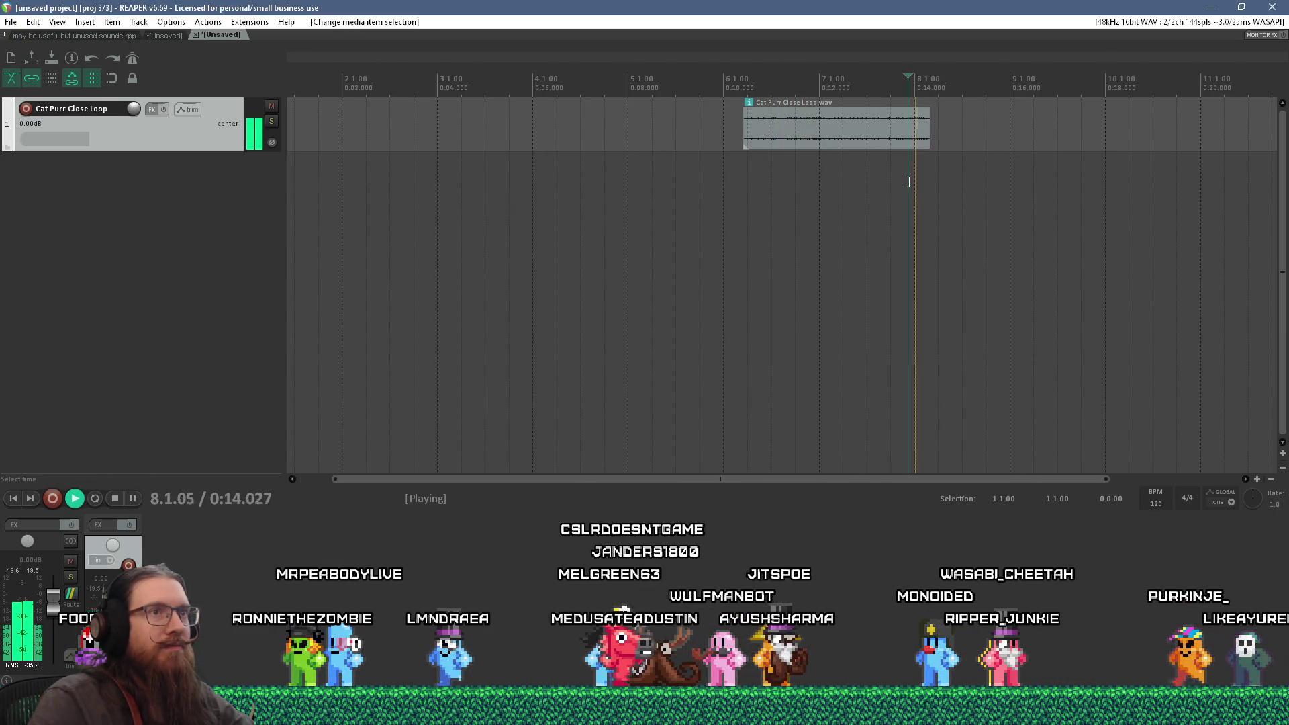
{"action": "key", "text": "space"}
{"action": "scroll", "coordinate": [929, 171], "scroll_direction": "up", "scroll_amount": 4}
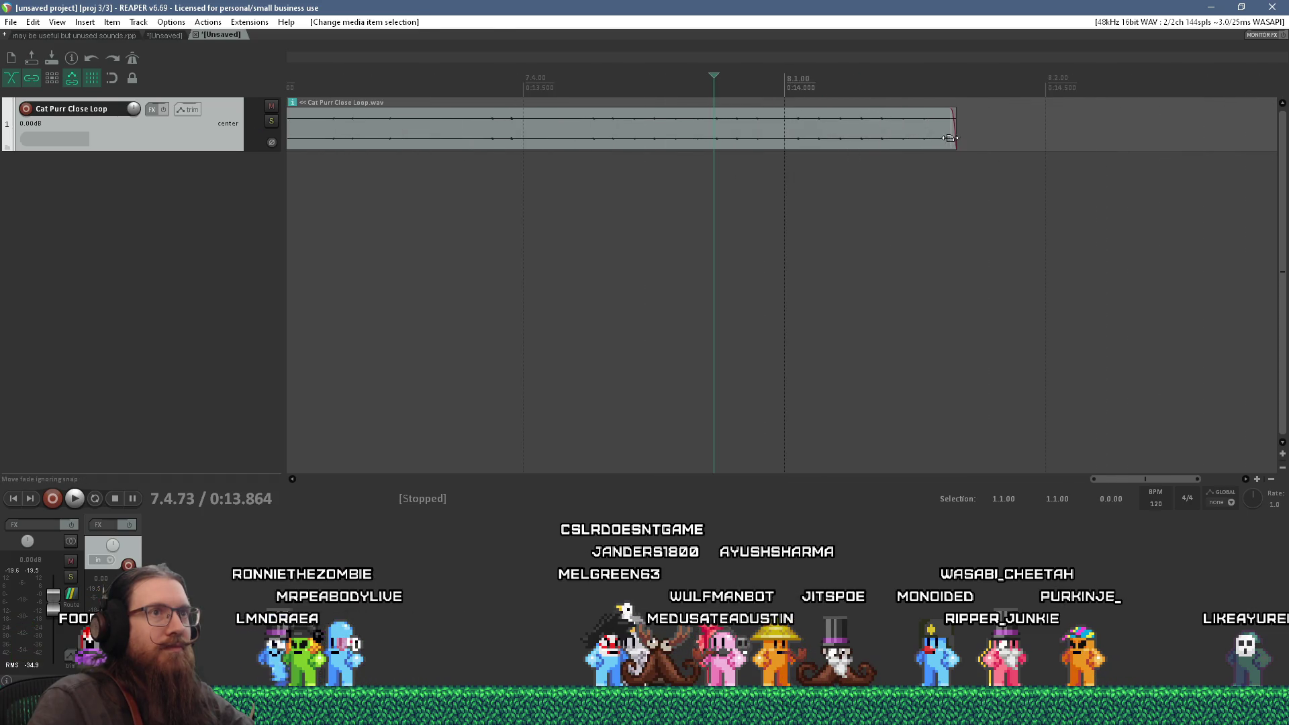
Step: Lengthen the clip's fade-out, listen to it, and add a region spanning the clip
{"action": "left_click_drag", "start_coordinate": [891, 129], "coordinate": [729, 138]}
{"action": "key", "text": "space"}
{"action": "key", "text": "space"}
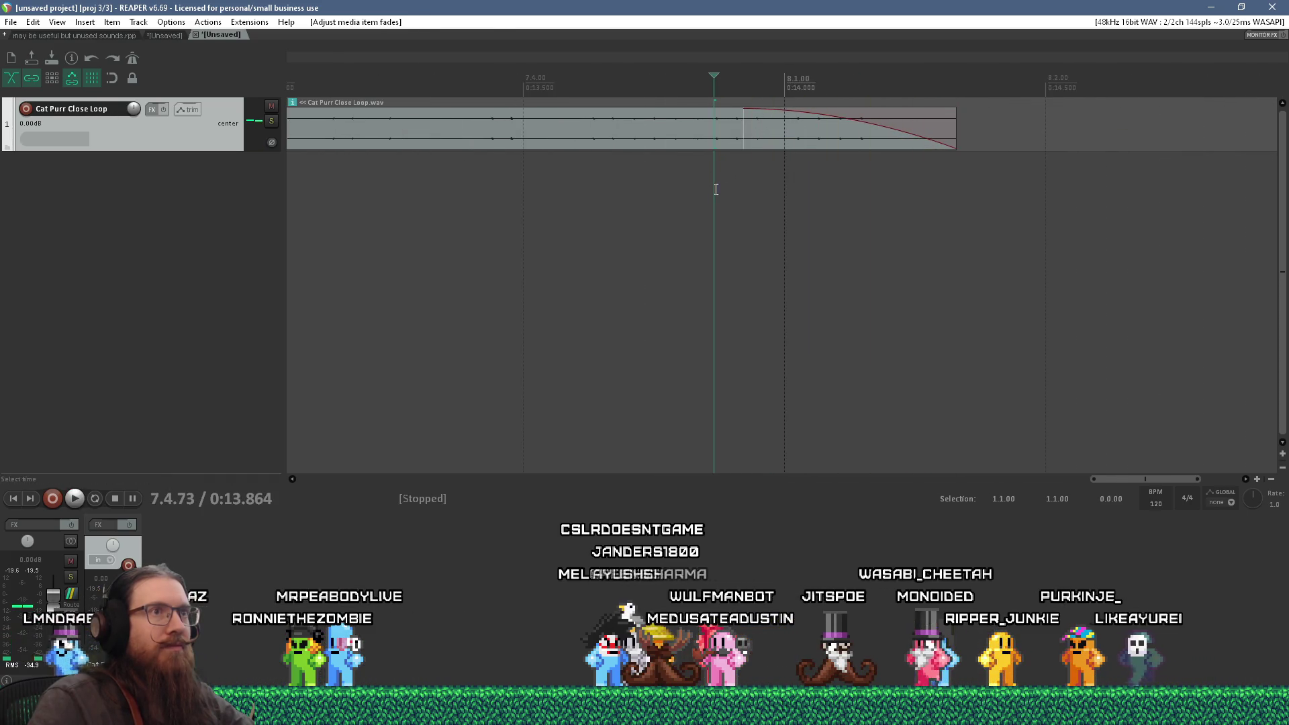
{"action": "scroll", "coordinate": [723, 187], "scroll_direction": "down", "scroll_amount": 4}
{"action": "key", "text": "space"}
{"action": "key", "text": "space"}
{"action": "scroll", "coordinate": [723, 187], "scroll_direction": "down", "scroll_amount": 3}
{"action": "left_click", "coordinate": [688, 134]}
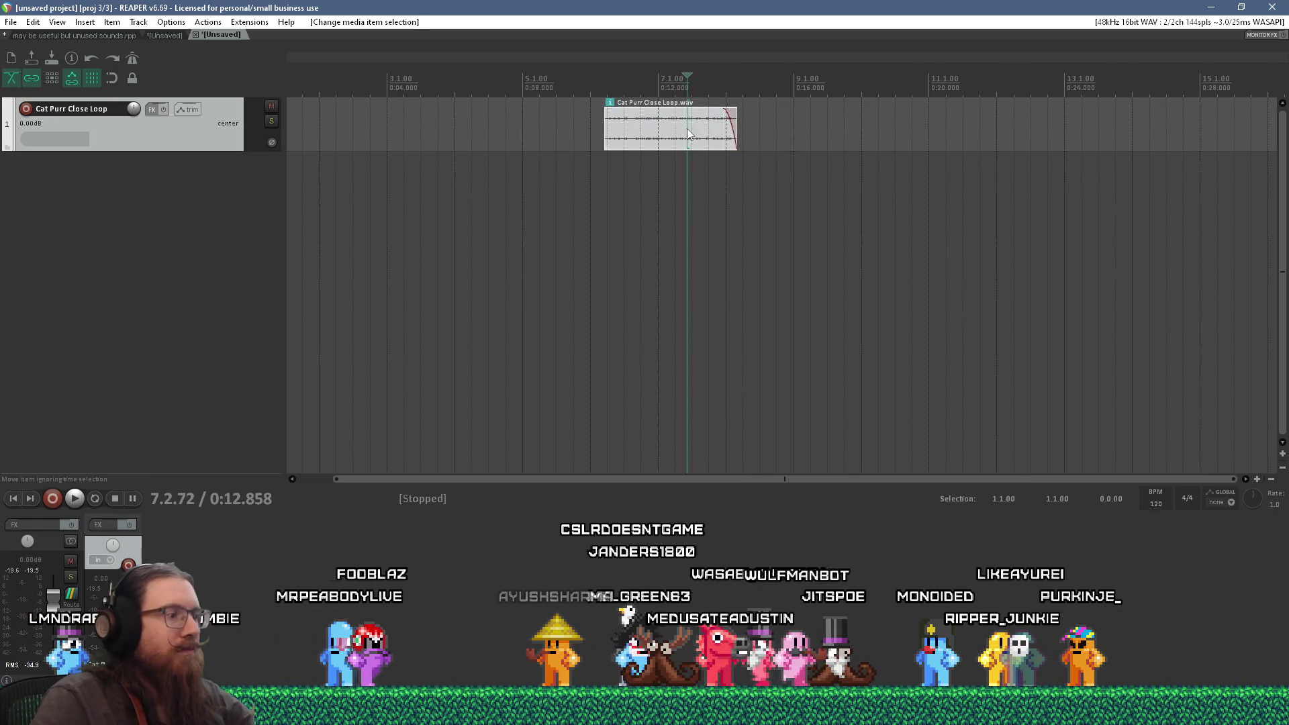
{"action": "key", "text": "shift+r"}
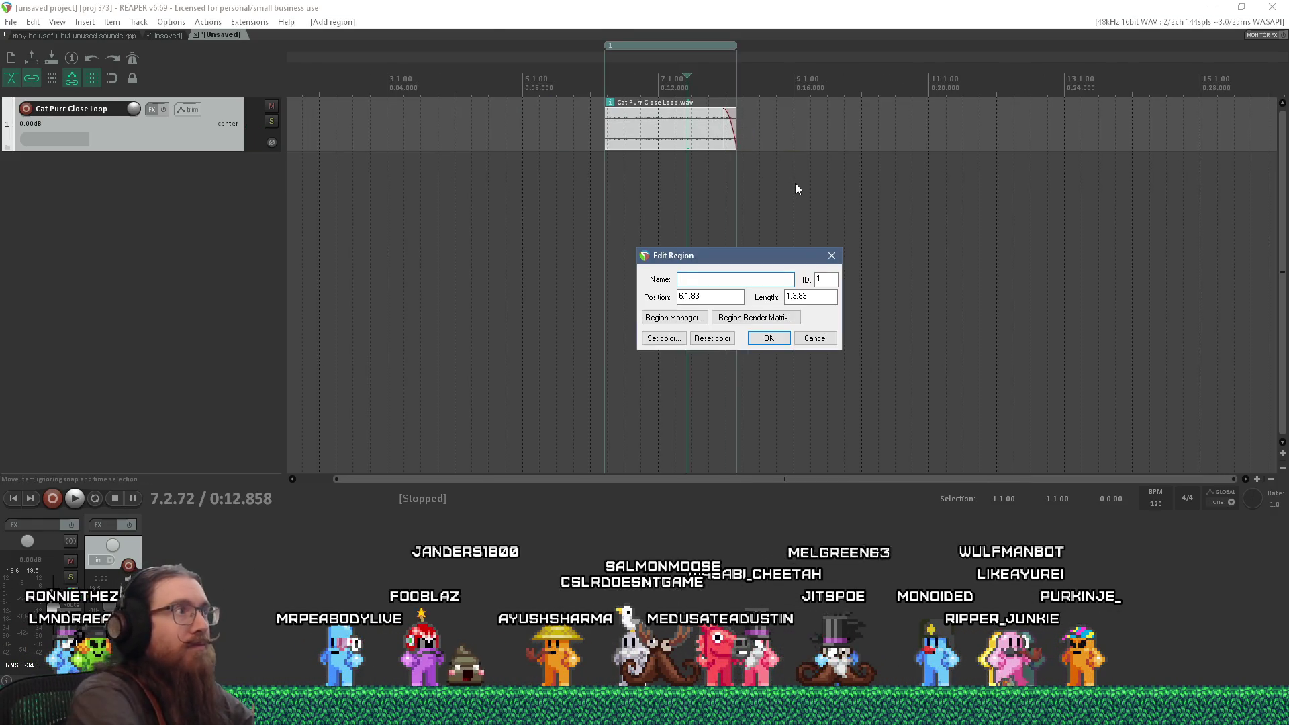
Step: Name the new region cat_purr and confirm it, then dismiss its options menu
{"action": "type", "text": "cat_pur"}
{"action": "key", "text": "Return"}
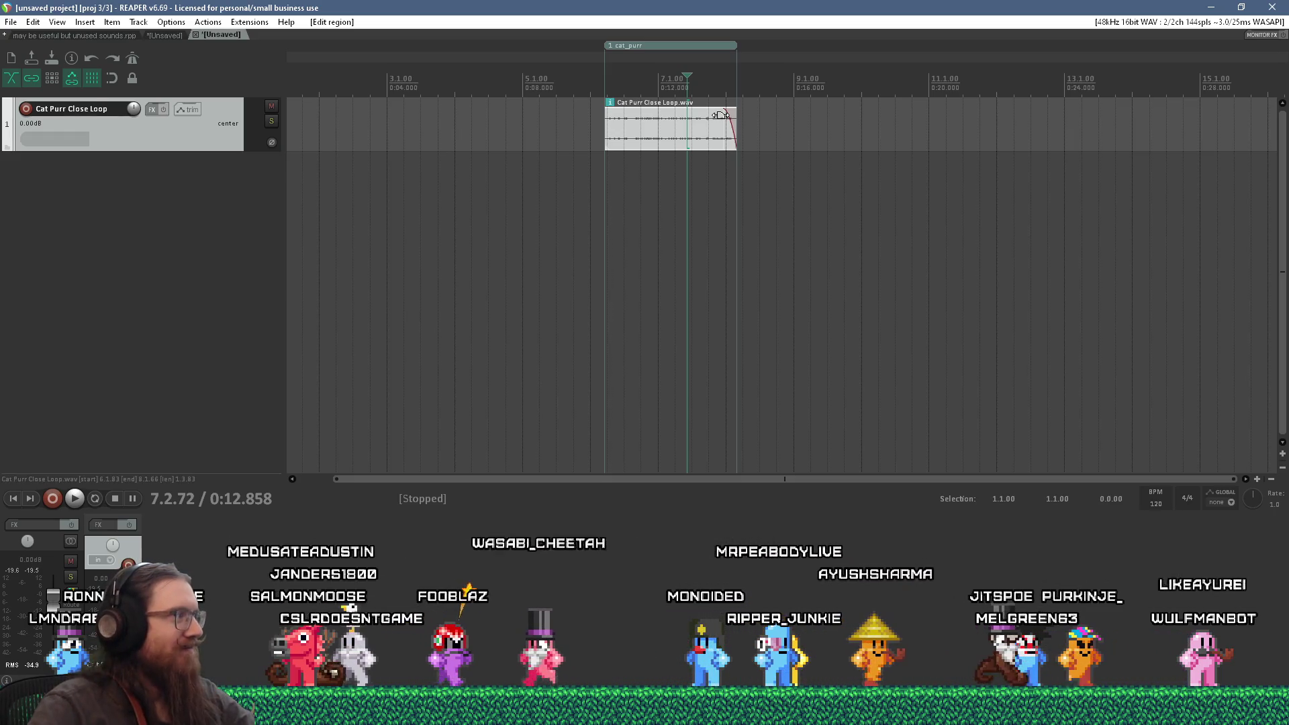
{"action": "right_click", "coordinate": [692, 48]}
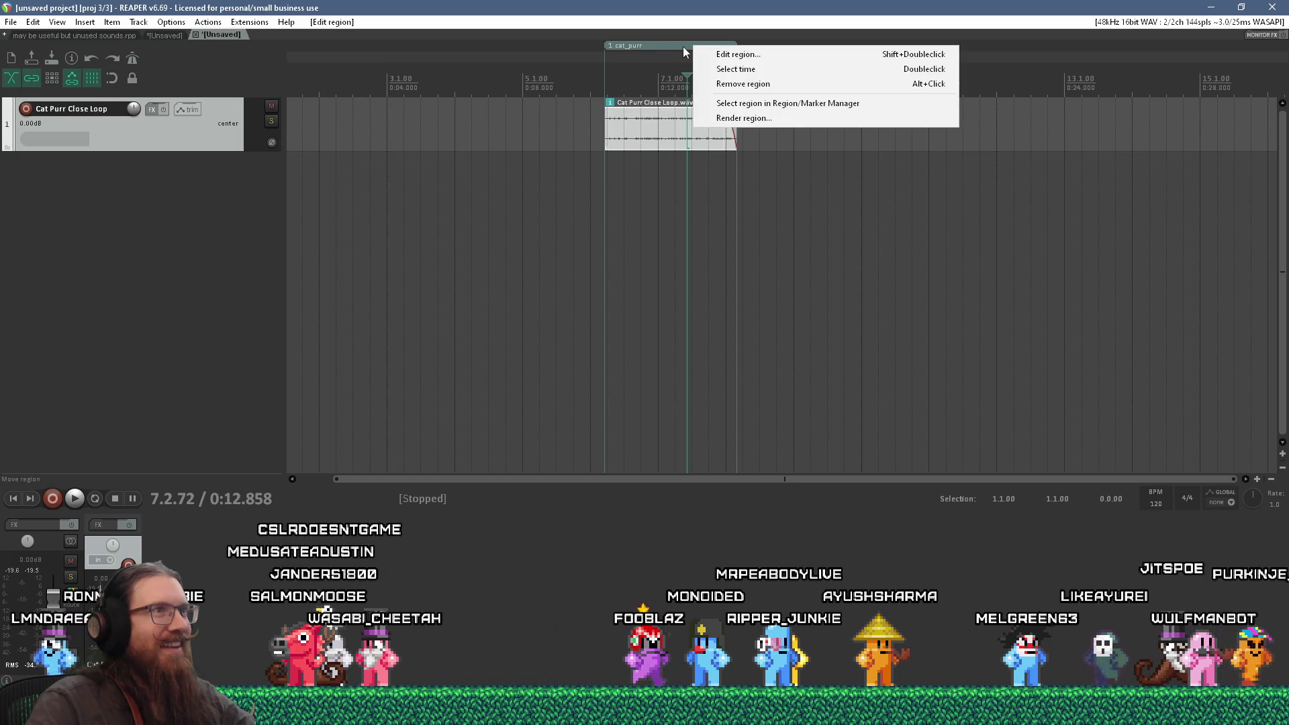
{"action": "left_click", "coordinate": [665, 49]}
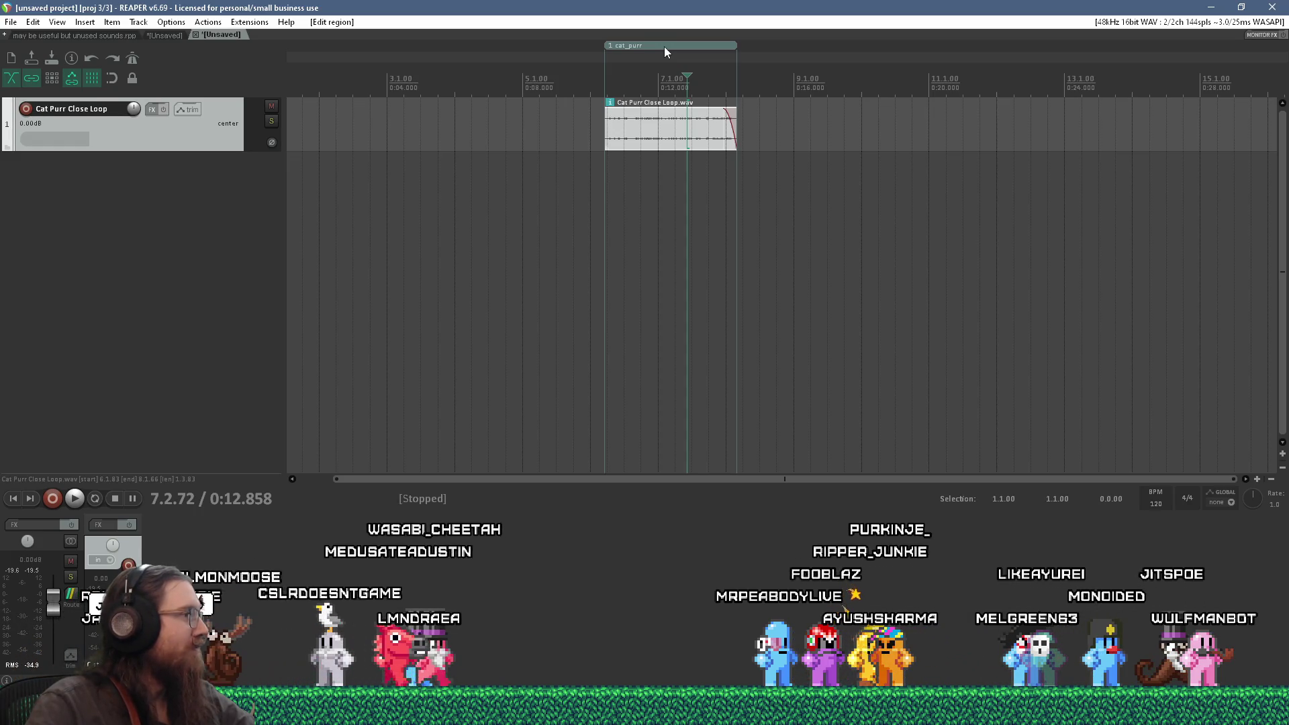
{"action": "key", "text": "alt+Tab"}
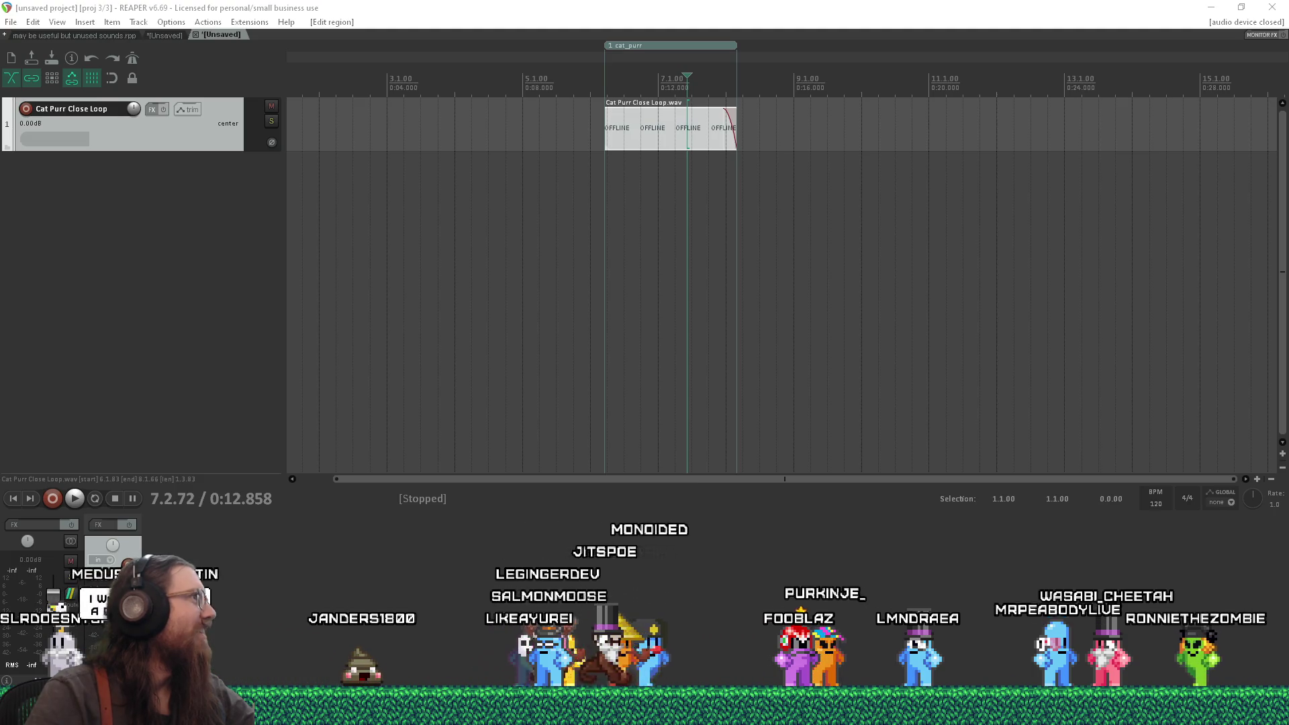
Step: Switch from REAPER to the Firefox window showing the Dog of Wisdom video
{"action": "key", "text": "alt+Tab"}
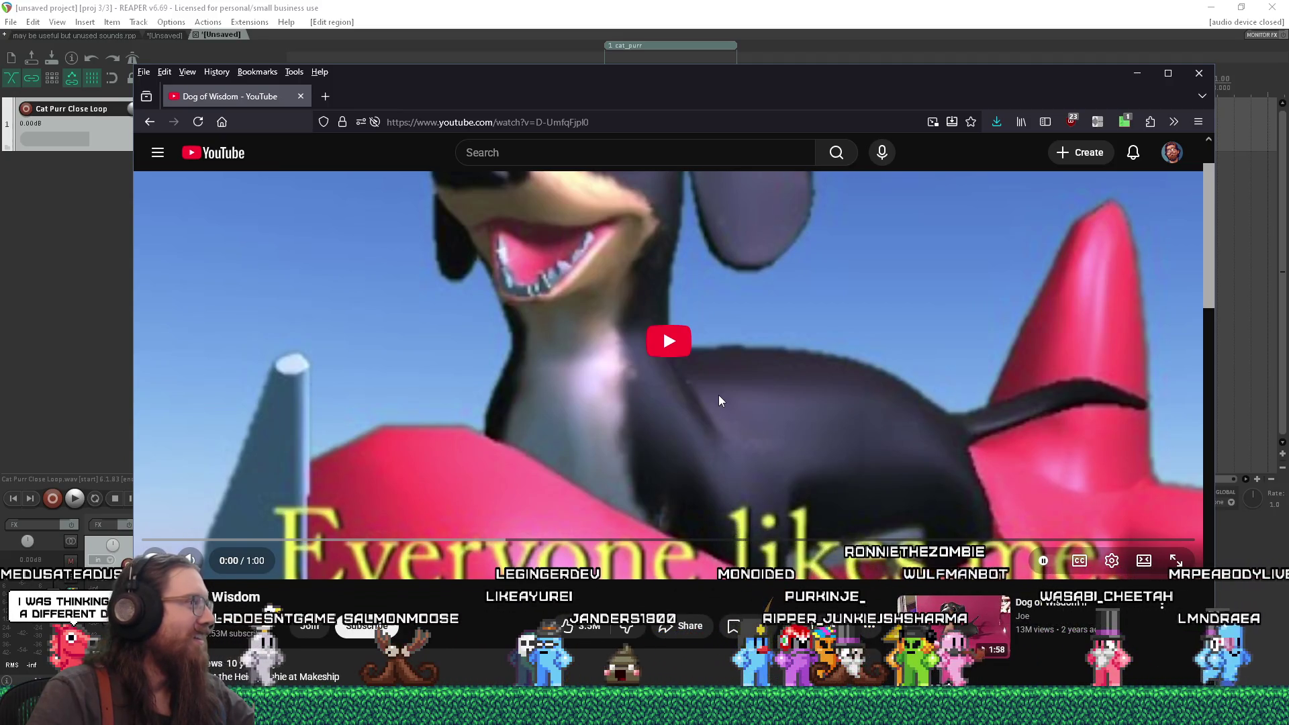
Step: Play Dog of Wisdom, pause it near 0:18, and scroll down to the title and comments
{"action": "left_click", "coordinate": [664, 341]}
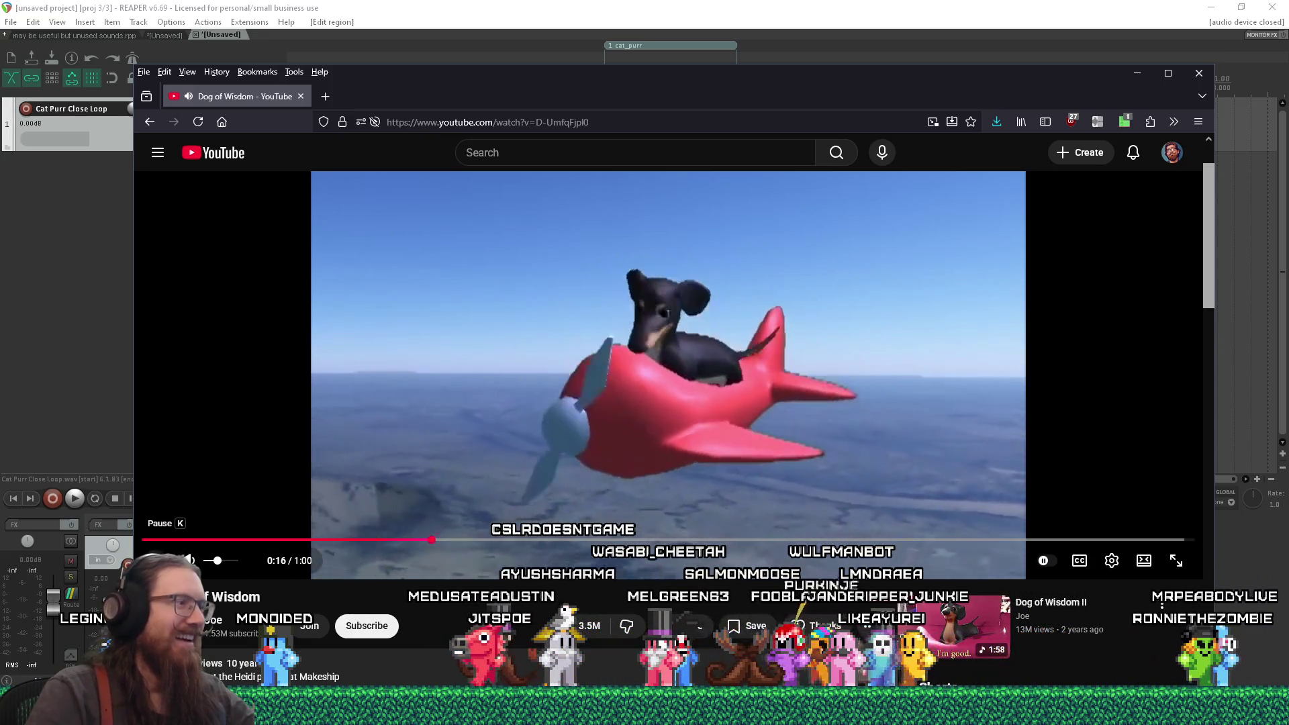
{"action": "left_click", "coordinate": [157, 560]}
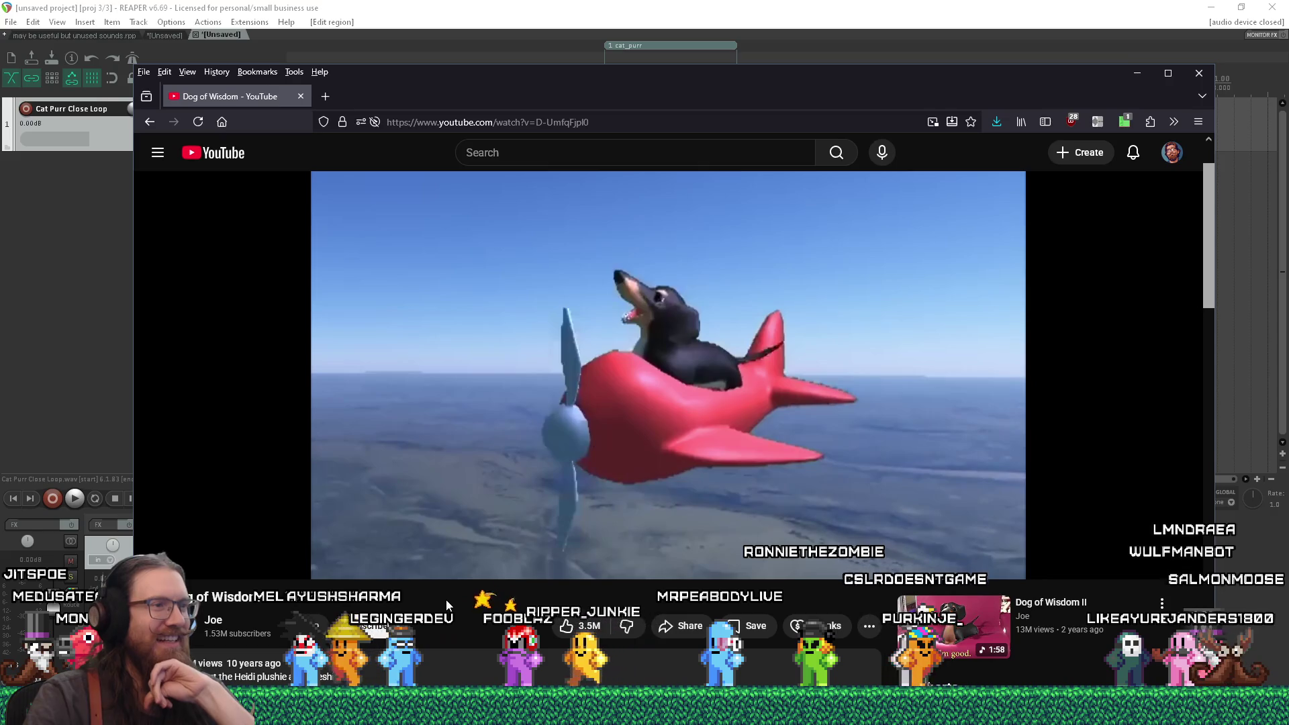
{"action": "scroll", "coordinate": [445, 605], "scroll_direction": "down", "scroll_amount": 4}
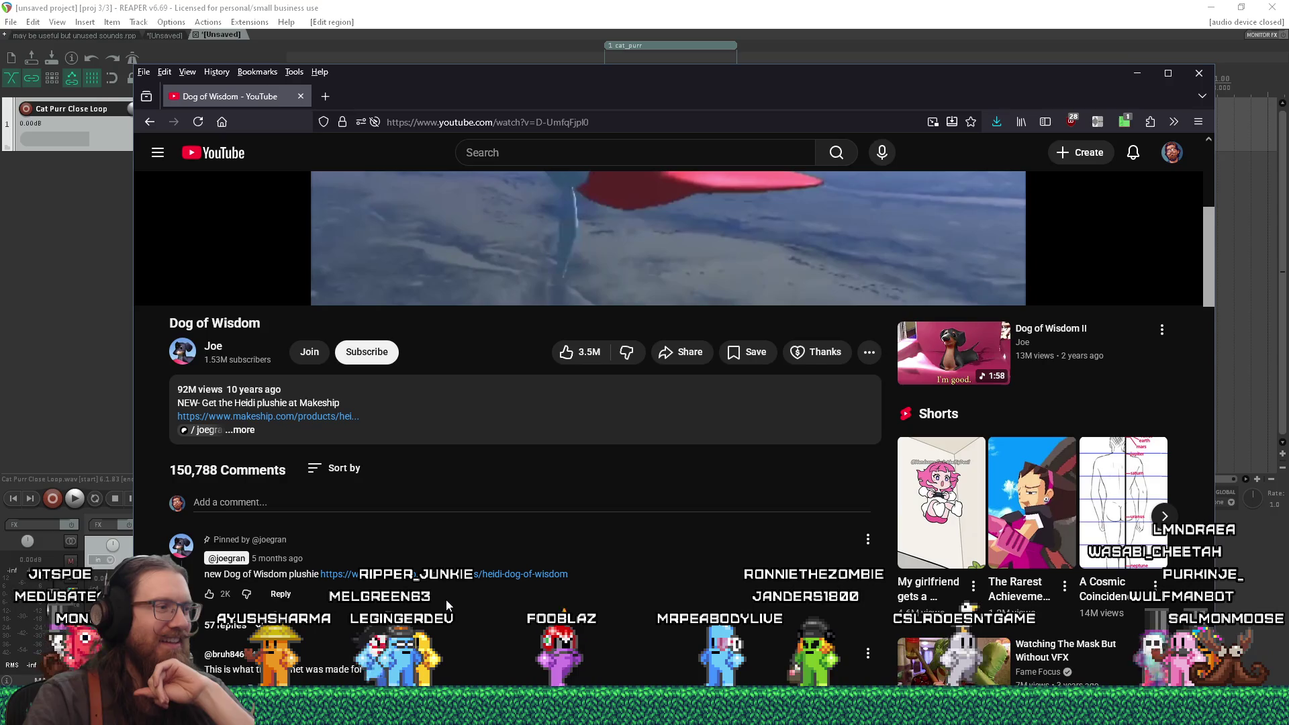
Step: Browse the comments, return to the top, and seek the video to about 0:17
{"action": "scroll", "coordinate": [446, 602], "scroll_direction": "down", "scroll_amount": 2}
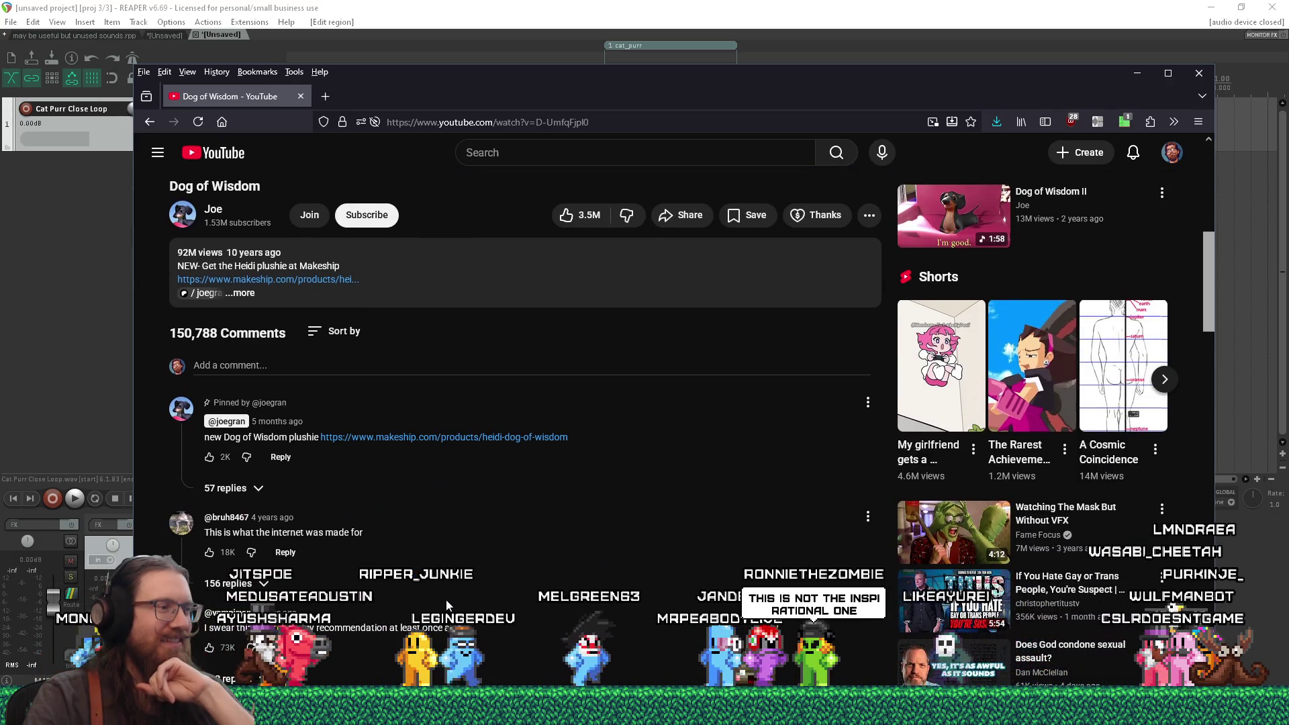
{"action": "scroll", "coordinate": [447, 605], "scroll_direction": "down", "scroll_amount": 4}
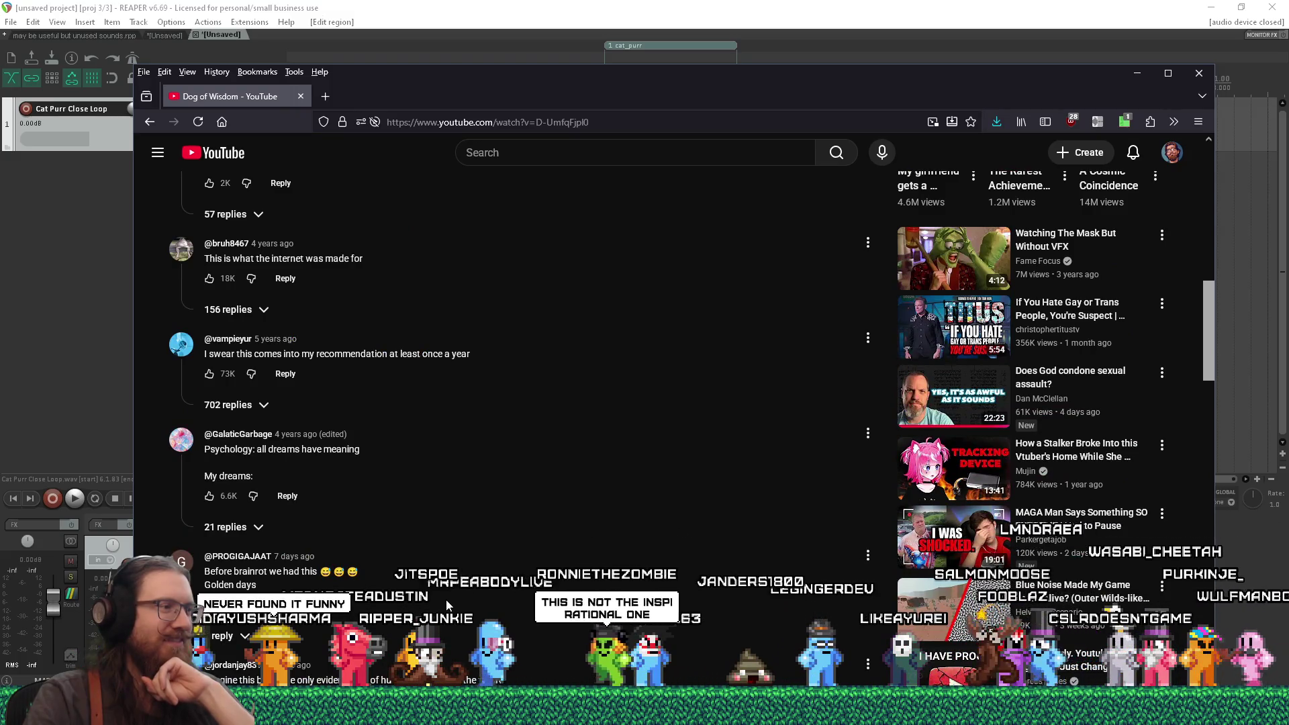
{"action": "scroll", "coordinate": [446, 599], "scroll_direction": "up", "scroll_amount": 3}
{"action": "scroll", "coordinate": [447, 604], "scroll_direction": "up", "scroll_amount": 8}
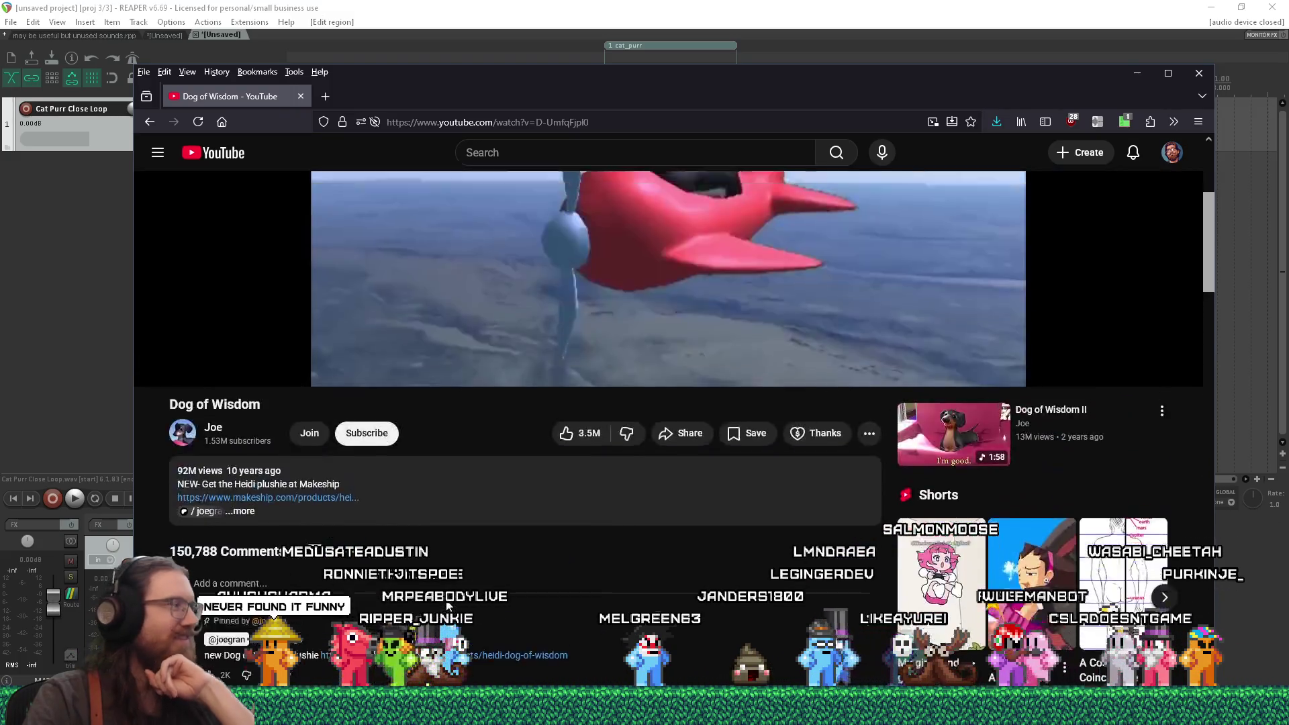
{"action": "left_click", "coordinate": [447, 606]}
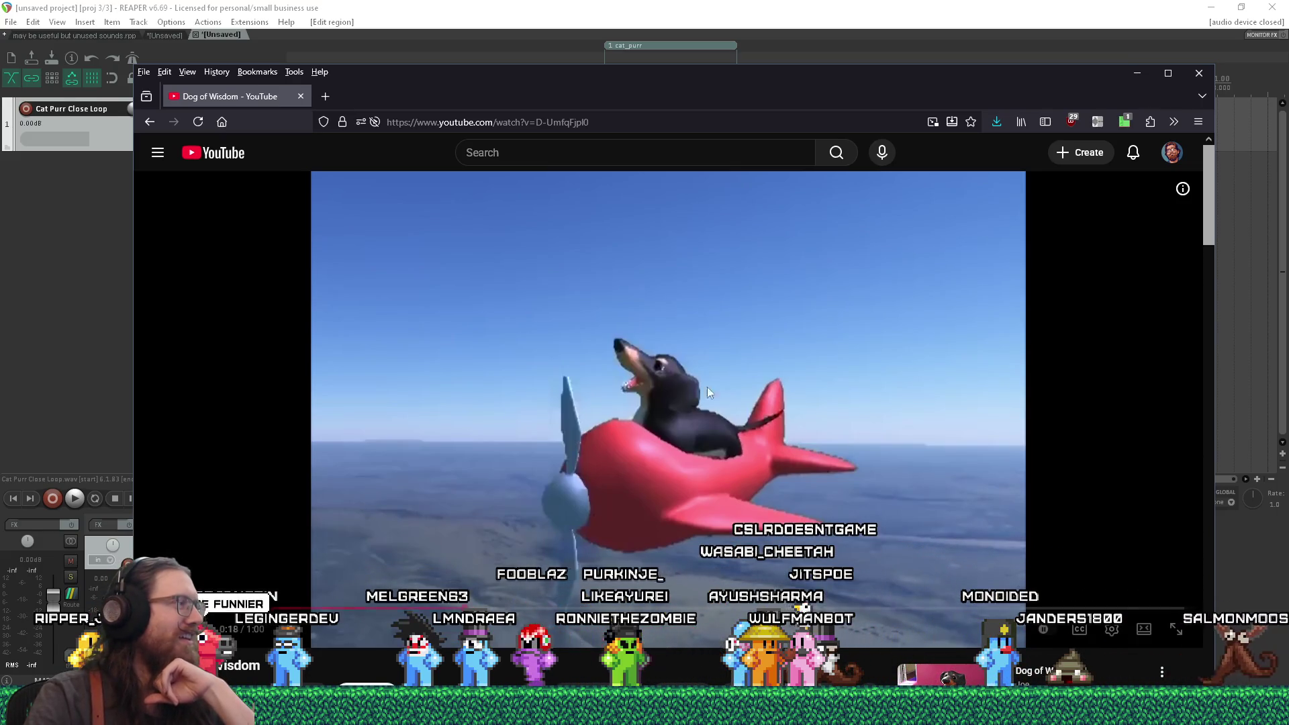
Step: Resume Dog of Wisdom, watch it through, then close Firefox
{"action": "key", "text": "space"}
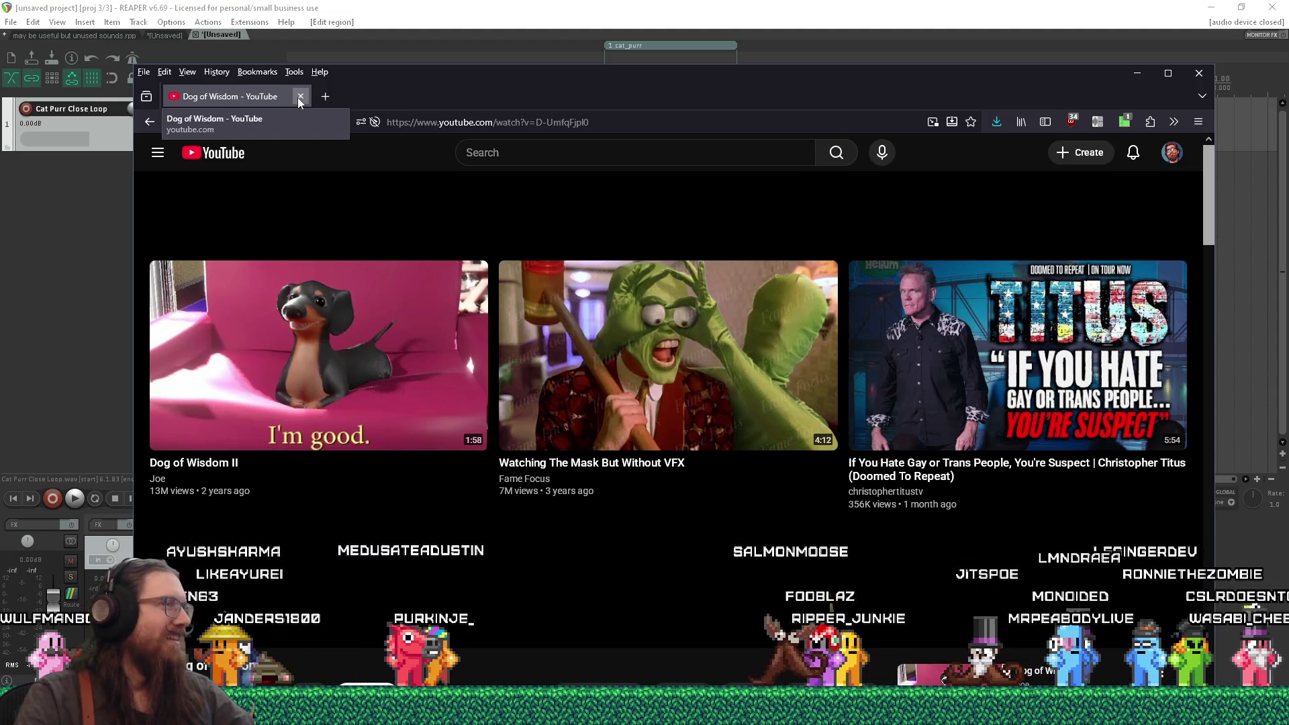
{"action": "left_click", "coordinate": [299, 98]}
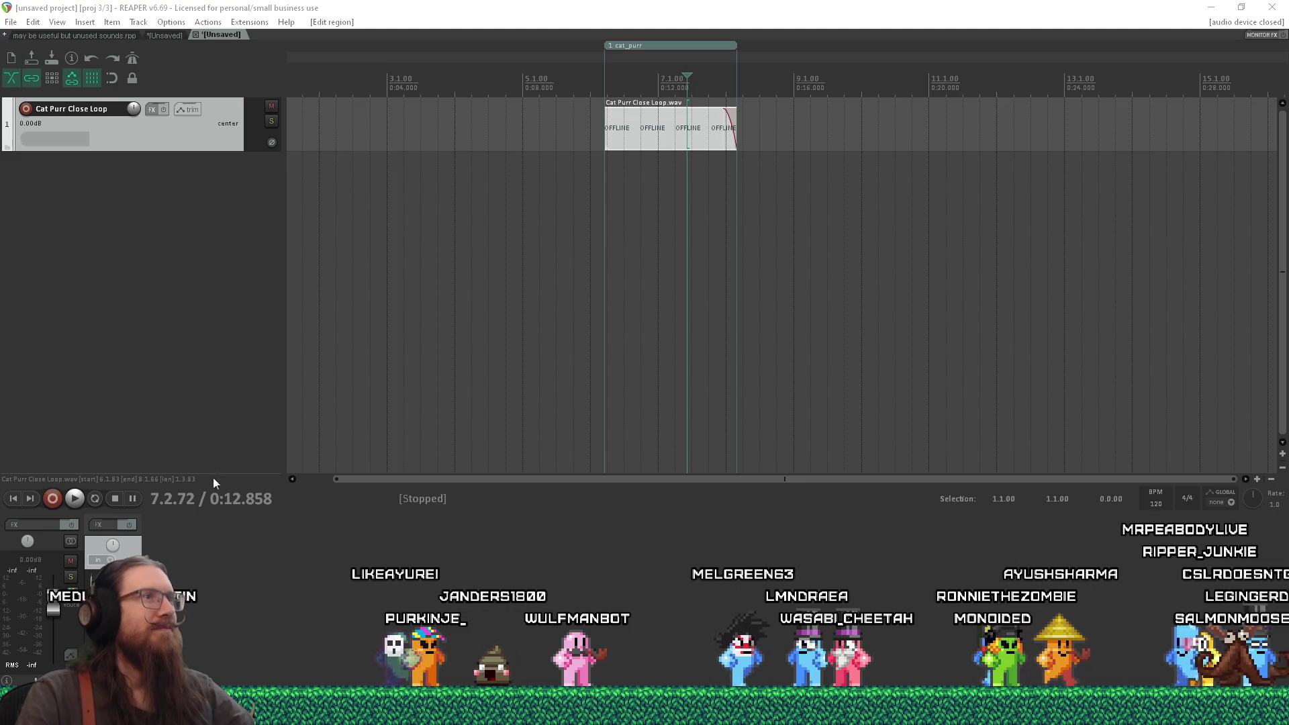
Step: Save the REAPER project as 'cat' in e:\projects\kook\art_source\sound\npcs\cat
{"action": "left_click", "coordinate": [645, 6]}
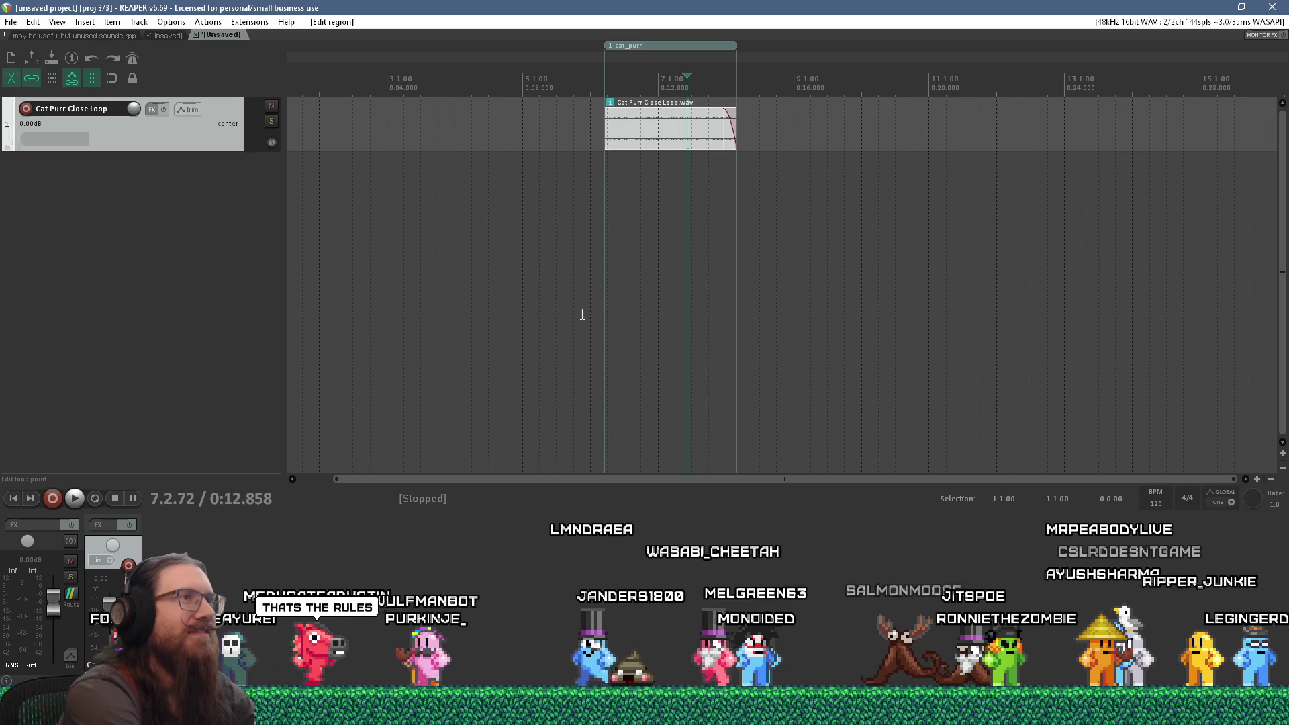
{"action": "key", "text": "ctrl+s"}
{"action": "type", "text": "e:\\projects\\"}
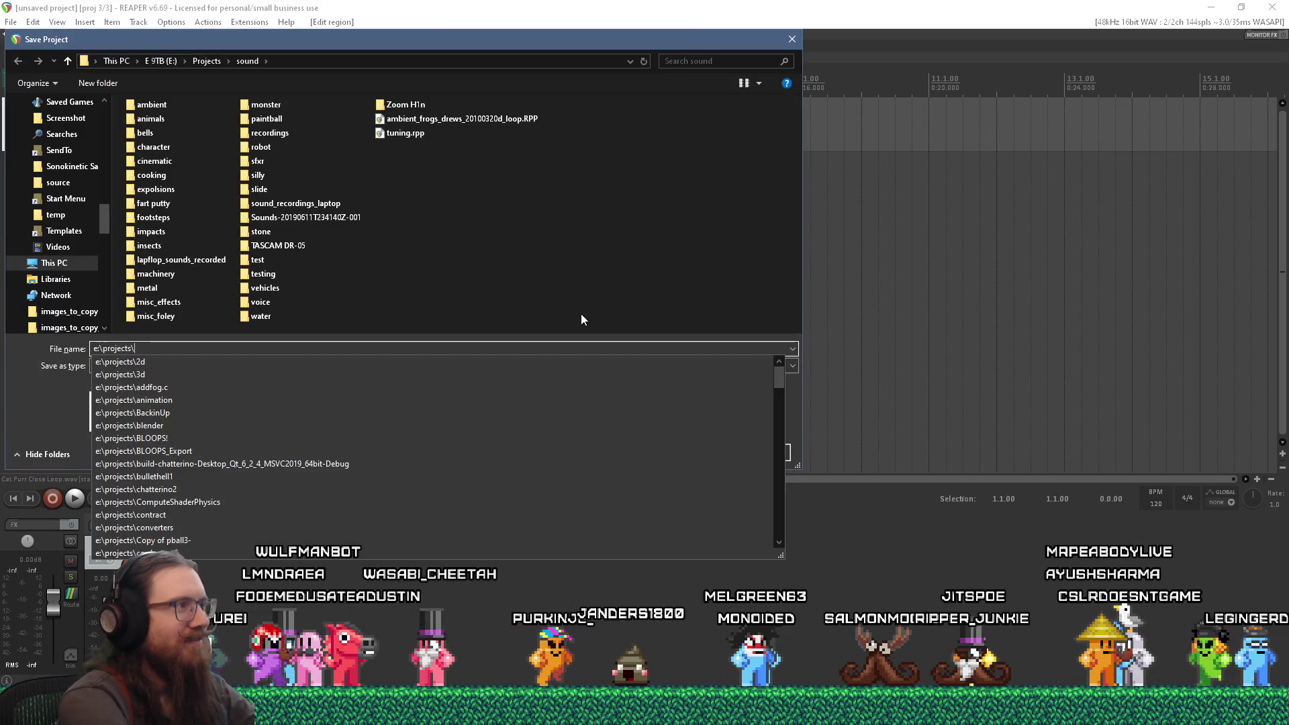
{"action": "type", "text": "kook\\art_source\\sound"}
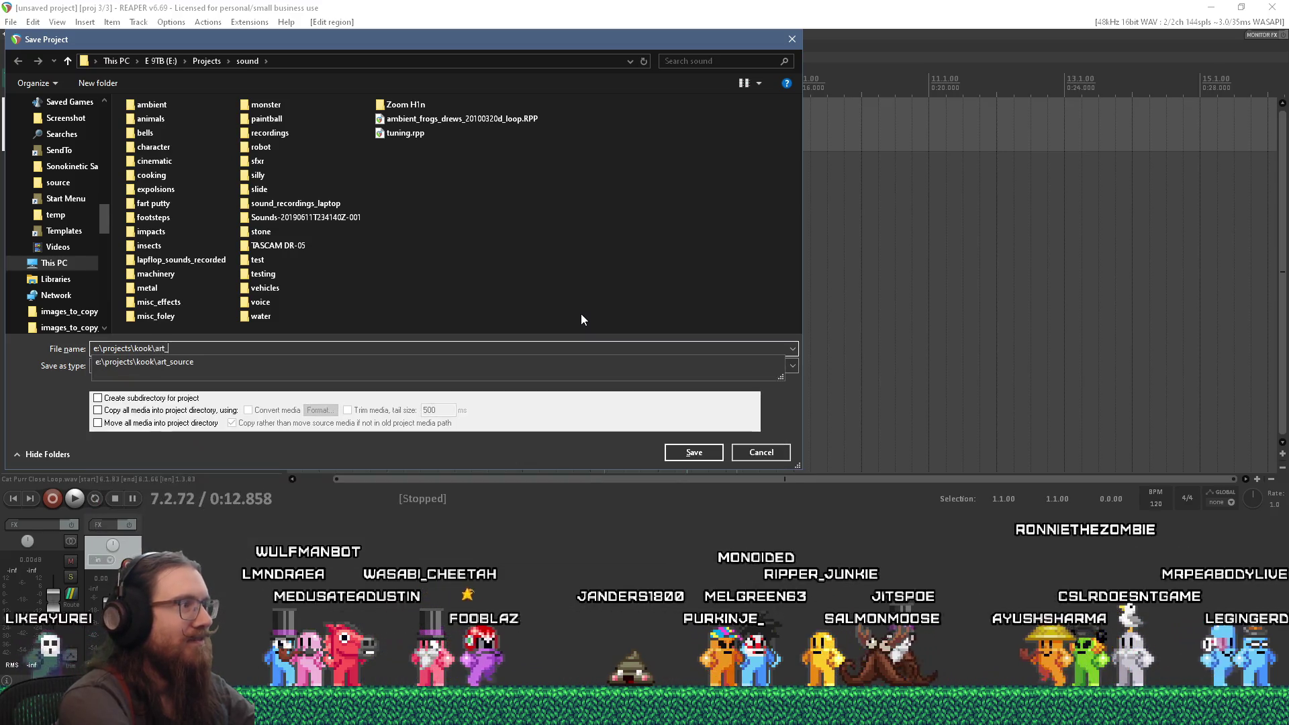
{"action": "type", "text": "\\npc"}
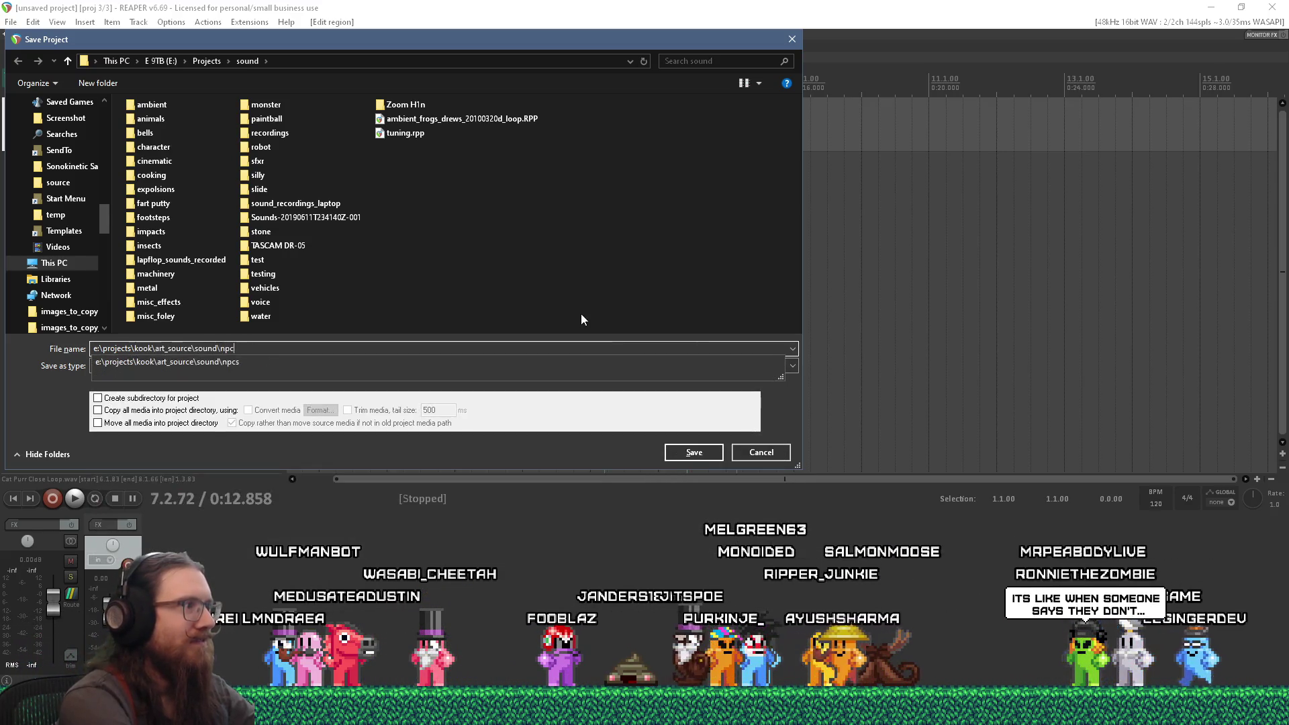
{"action": "type", "text": "s\\cat"}
{"action": "key", "text": "Return"}
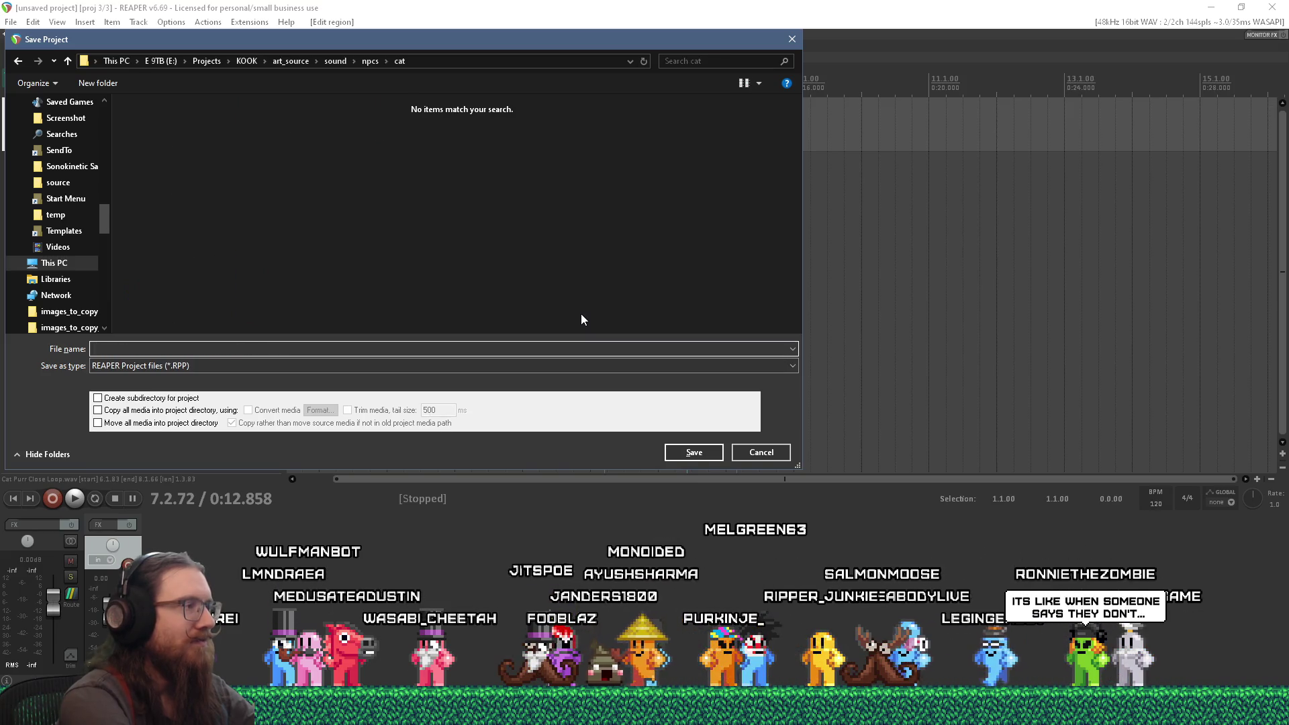
{"action": "type", "text": "ca"}
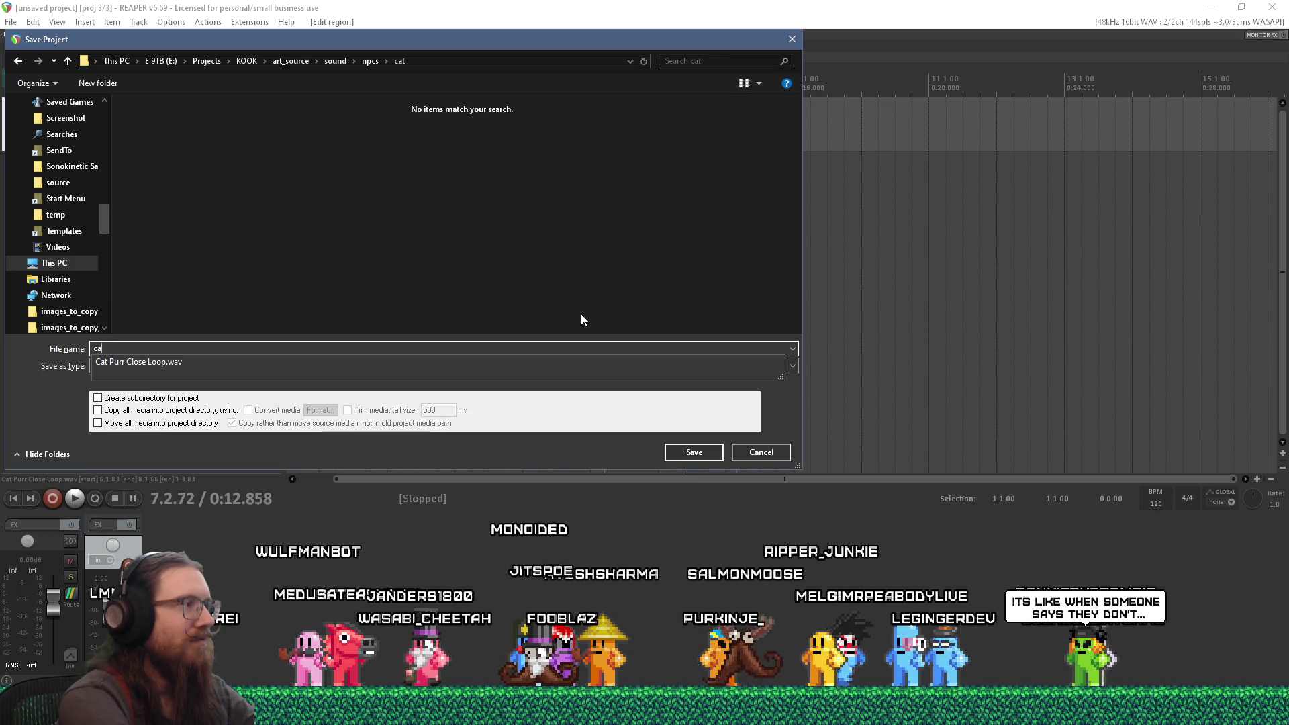
{"action": "type", "text": "t"}
{"action": "key", "text": "Return"}
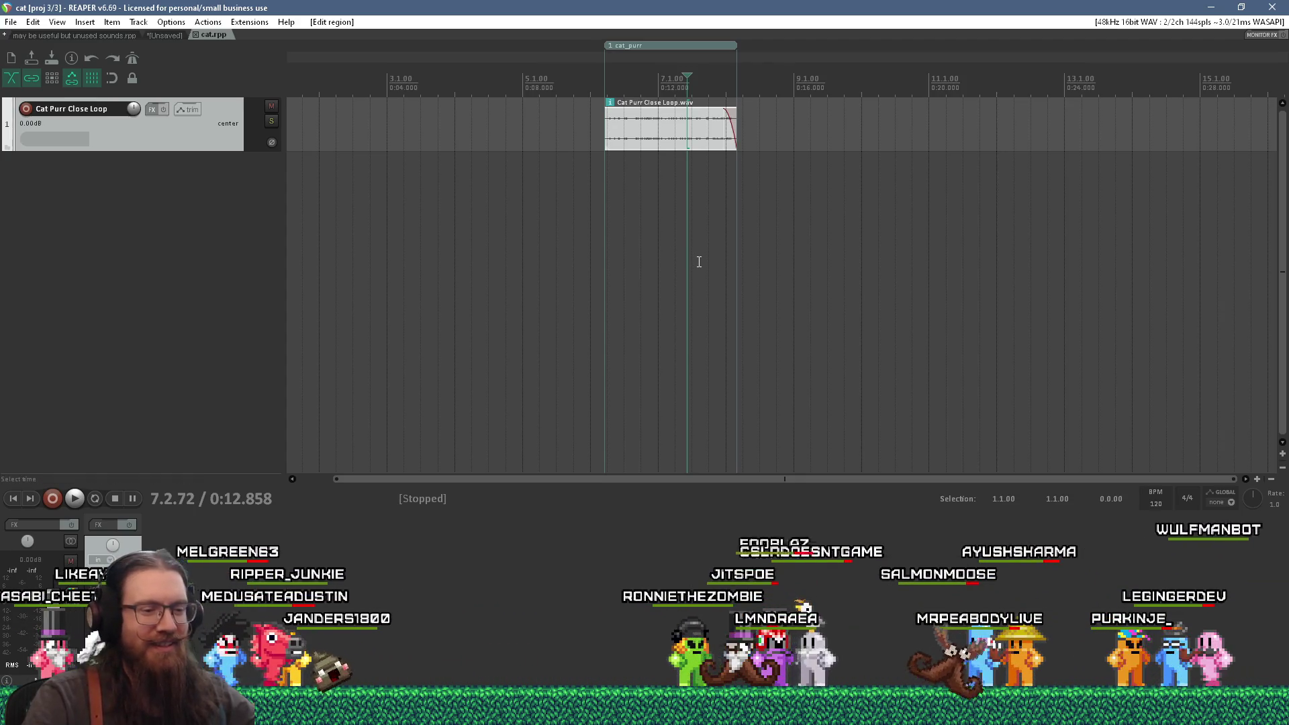
Step: Choose to render just the cat_purr region to a file from its region context menu
{"action": "scroll", "coordinate": [656, 201], "scroll_direction": "up", "scroll_amount": 4}
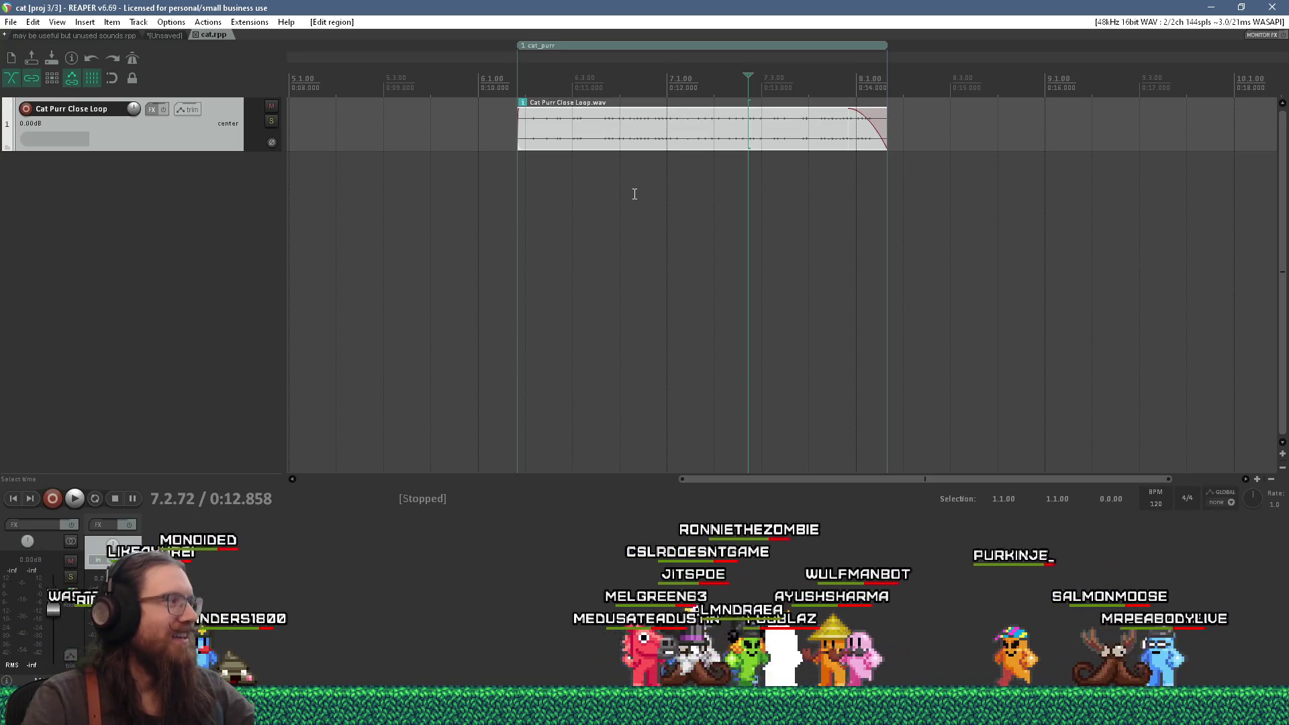
{"action": "right_click", "coordinate": [666, 47]}
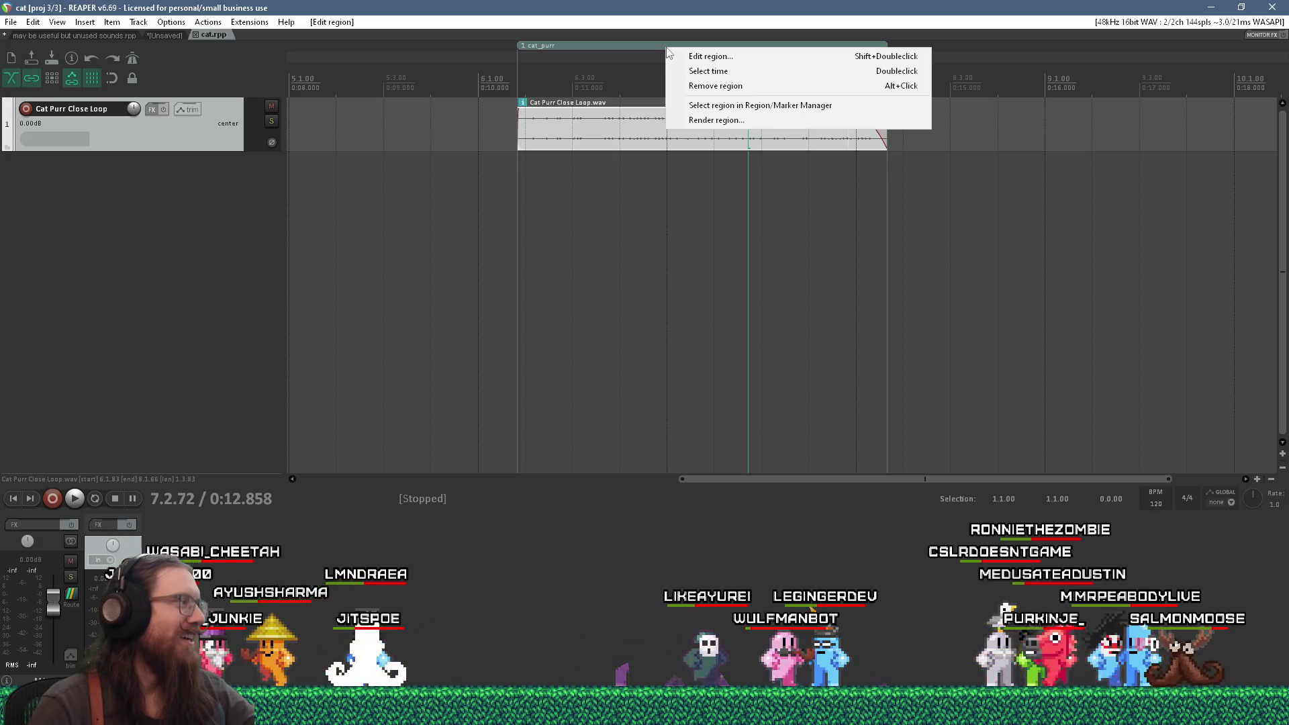
{"action": "left_click", "coordinate": [716, 120]}
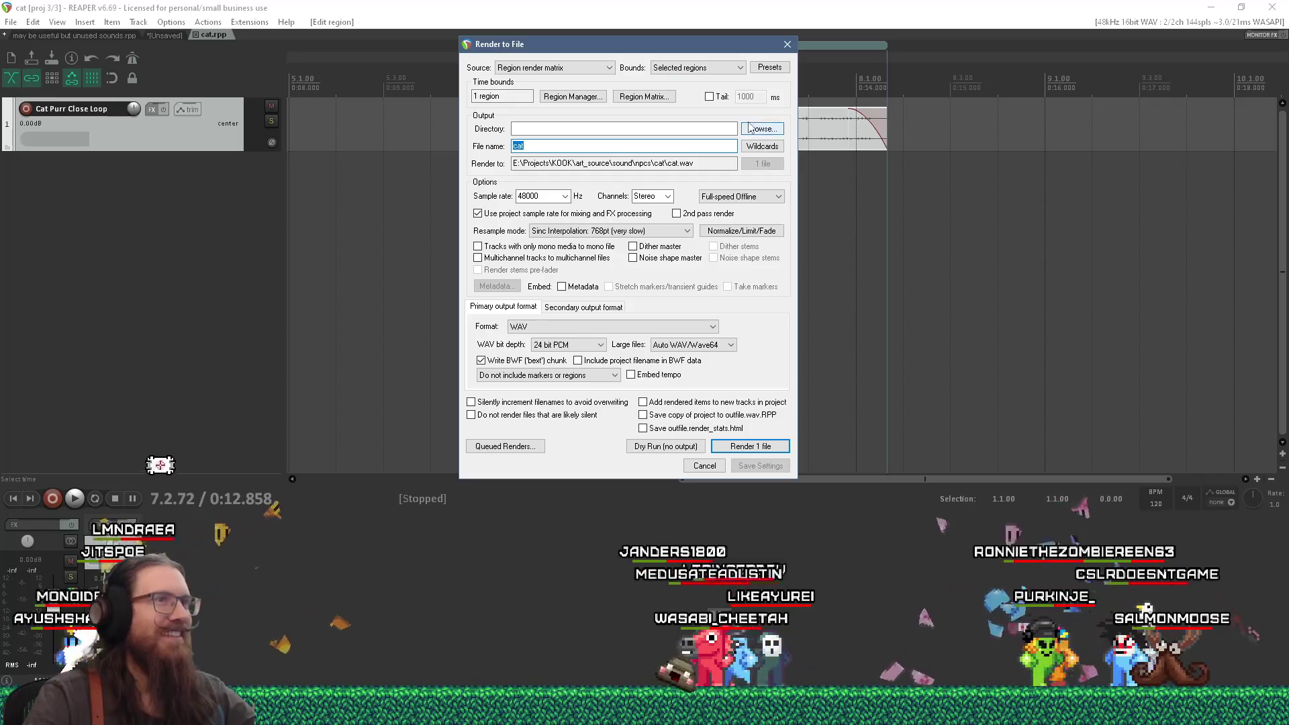
Step: Point the render output to the sound\npcs\cat folder, naming the file after the region
{"action": "left_click", "coordinate": [749, 127]}
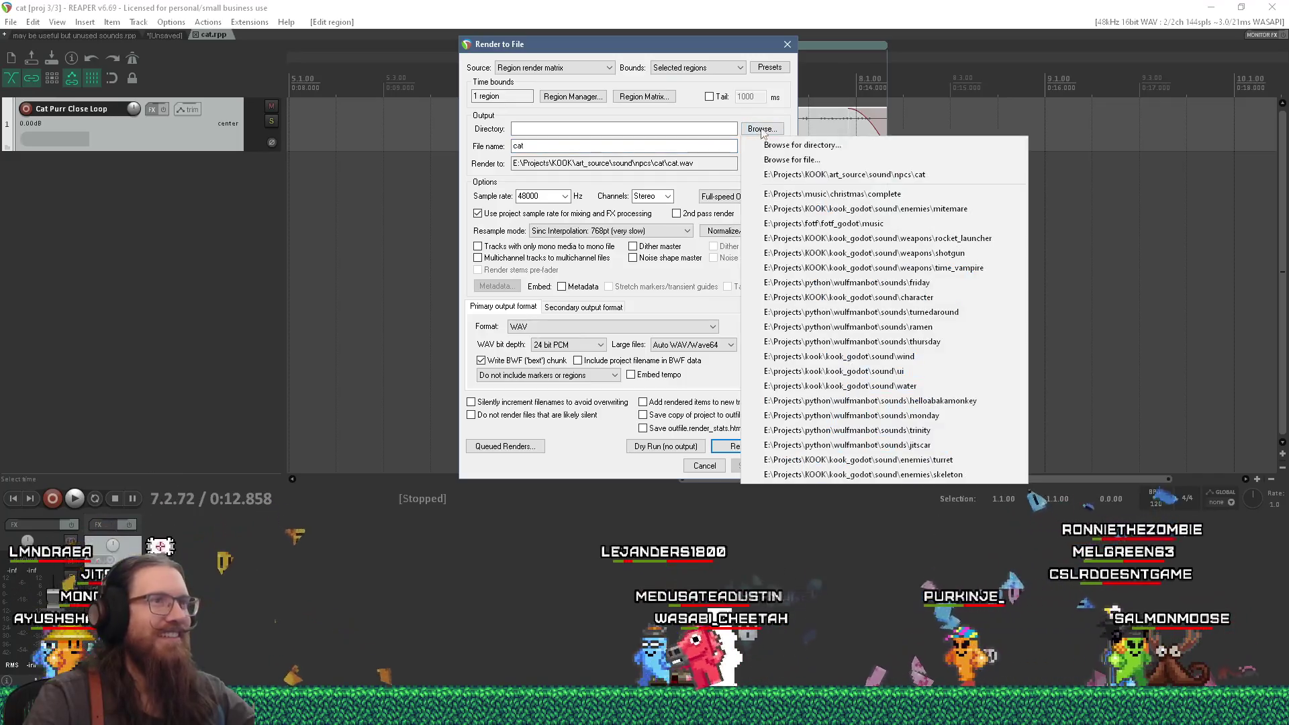
{"action": "left_click", "coordinate": [938, 239]}
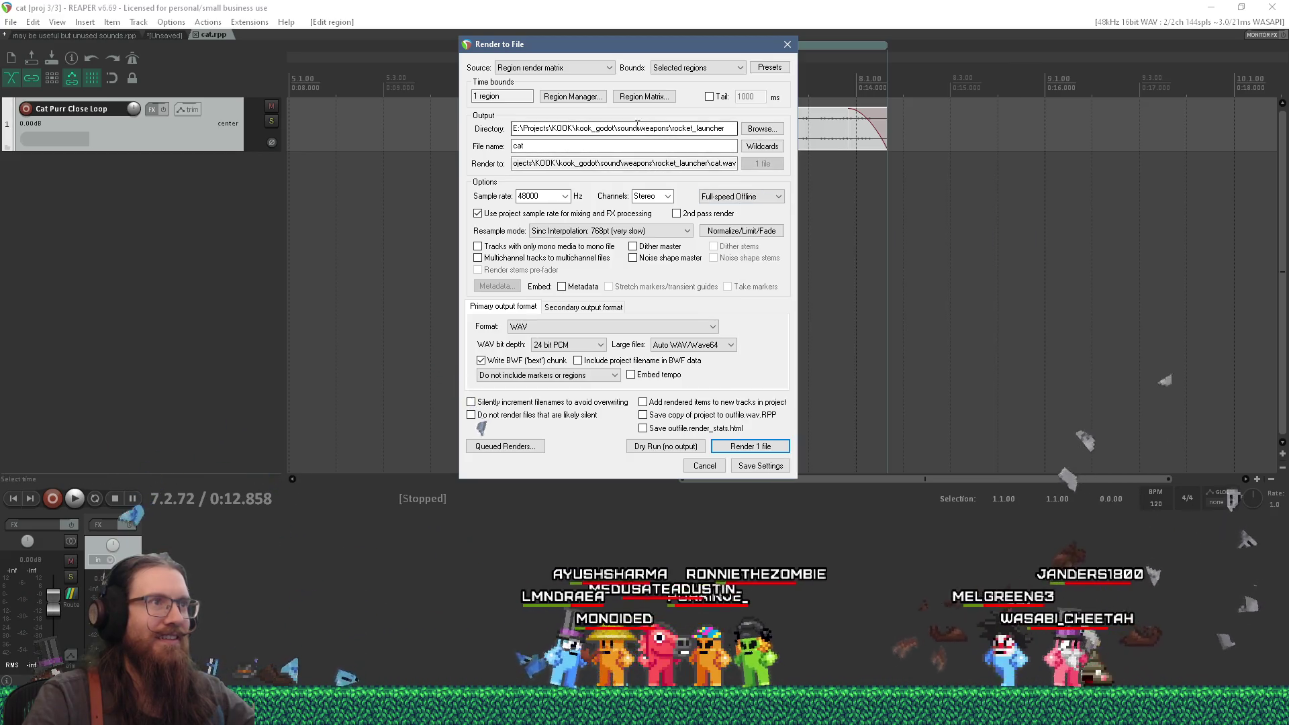
{"action": "left_click_drag", "start_coordinate": [638, 128], "coordinate": [738, 131]}
{"action": "type", "text": "np"}
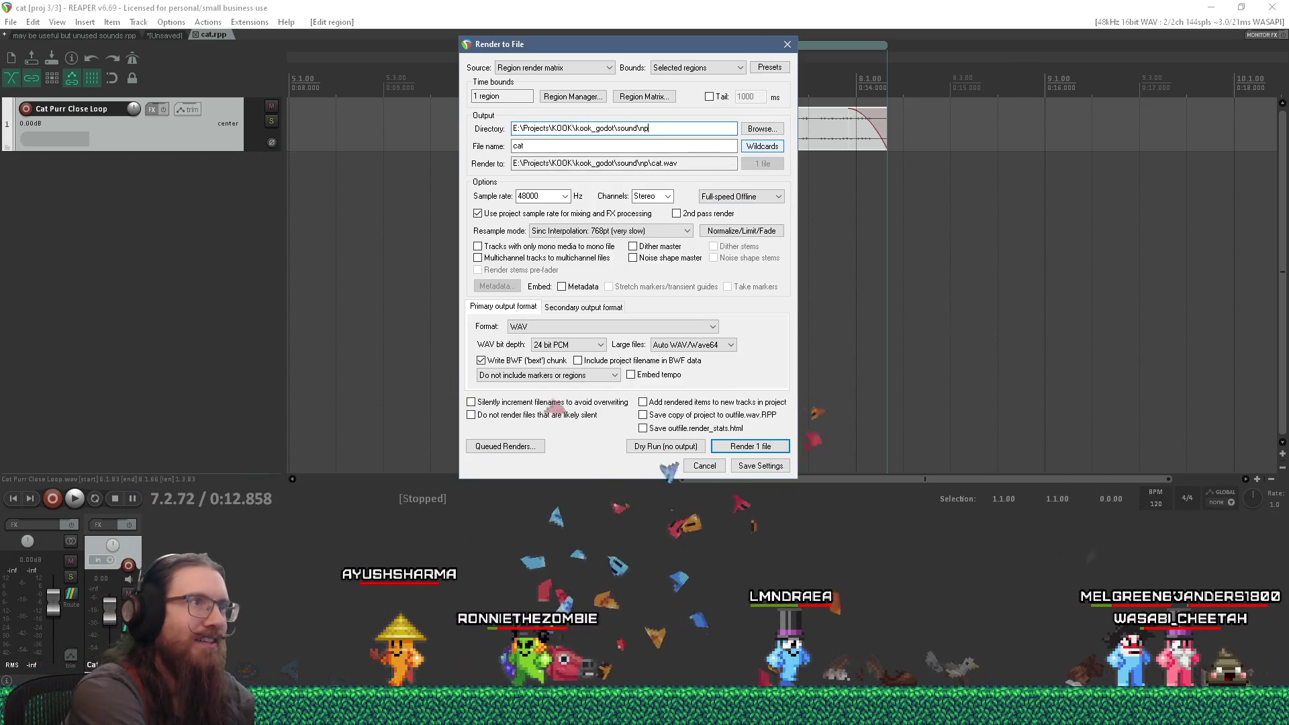
{"action": "type", "text": "cs\\cat"}
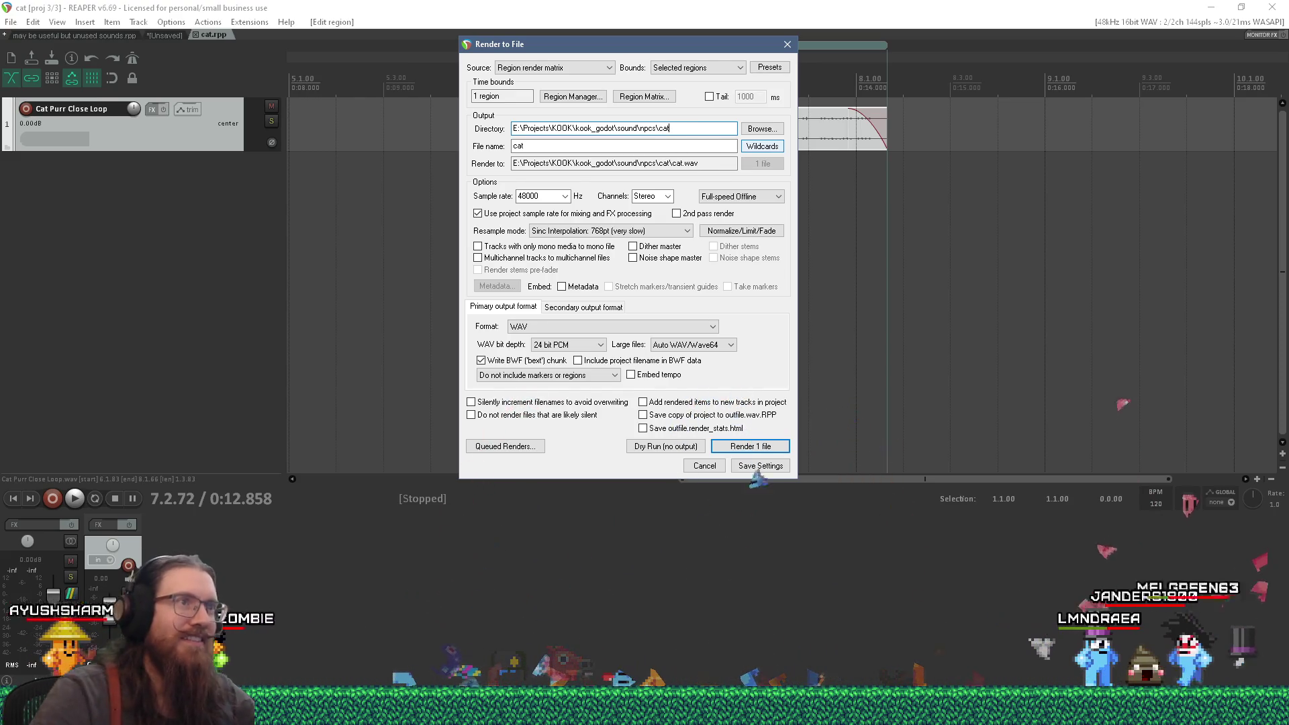
{"action": "left_click", "coordinate": [772, 149]}
{"action": "mouse_move", "coordinate": [807, 168]}
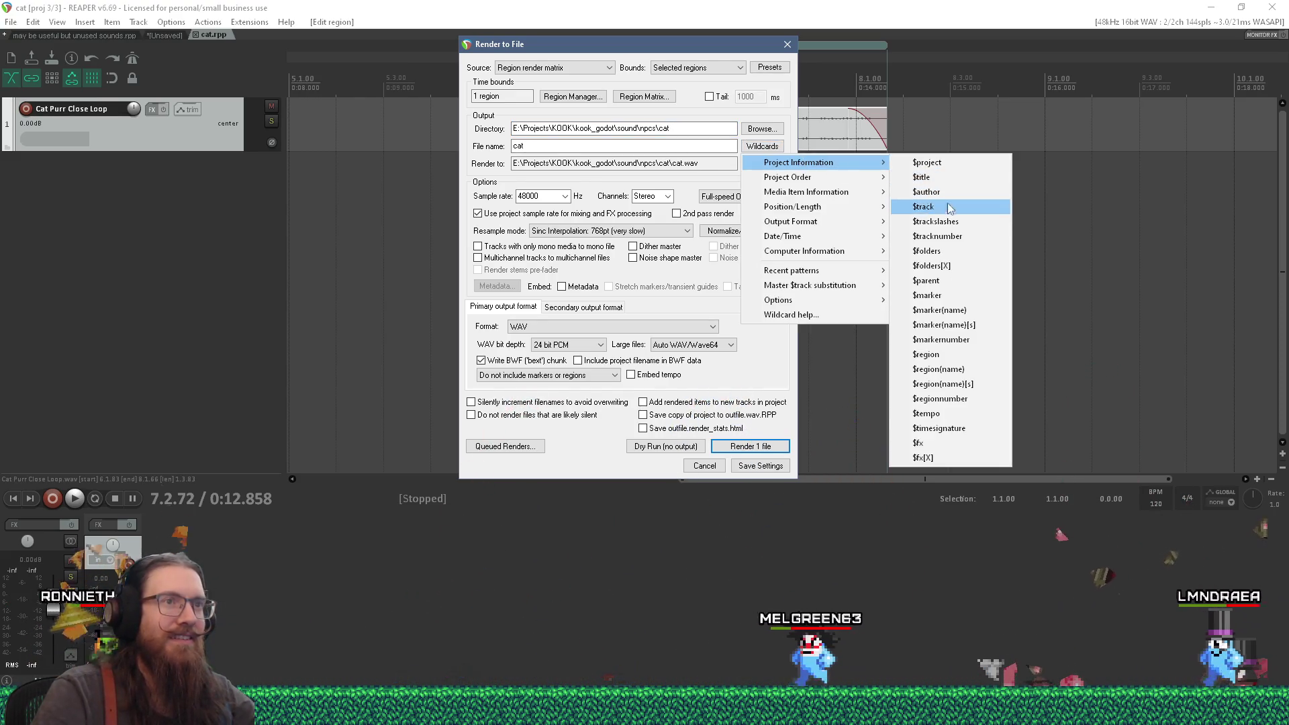
{"action": "left_click", "coordinate": [939, 355]}
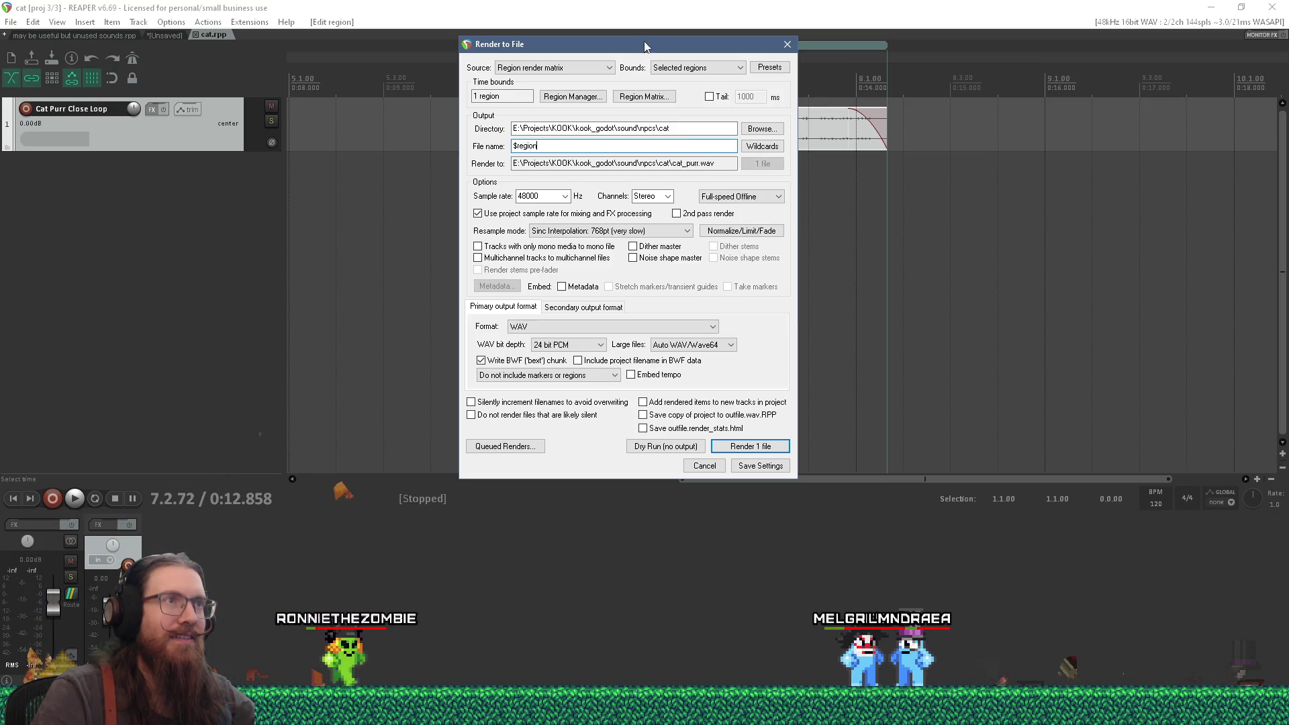
Step: Render cat_purr as mono 16-bit PCM WAV and dismiss the render report
{"action": "left_click_drag", "start_coordinate": [649, 47], "coordinate": [666, 94]}
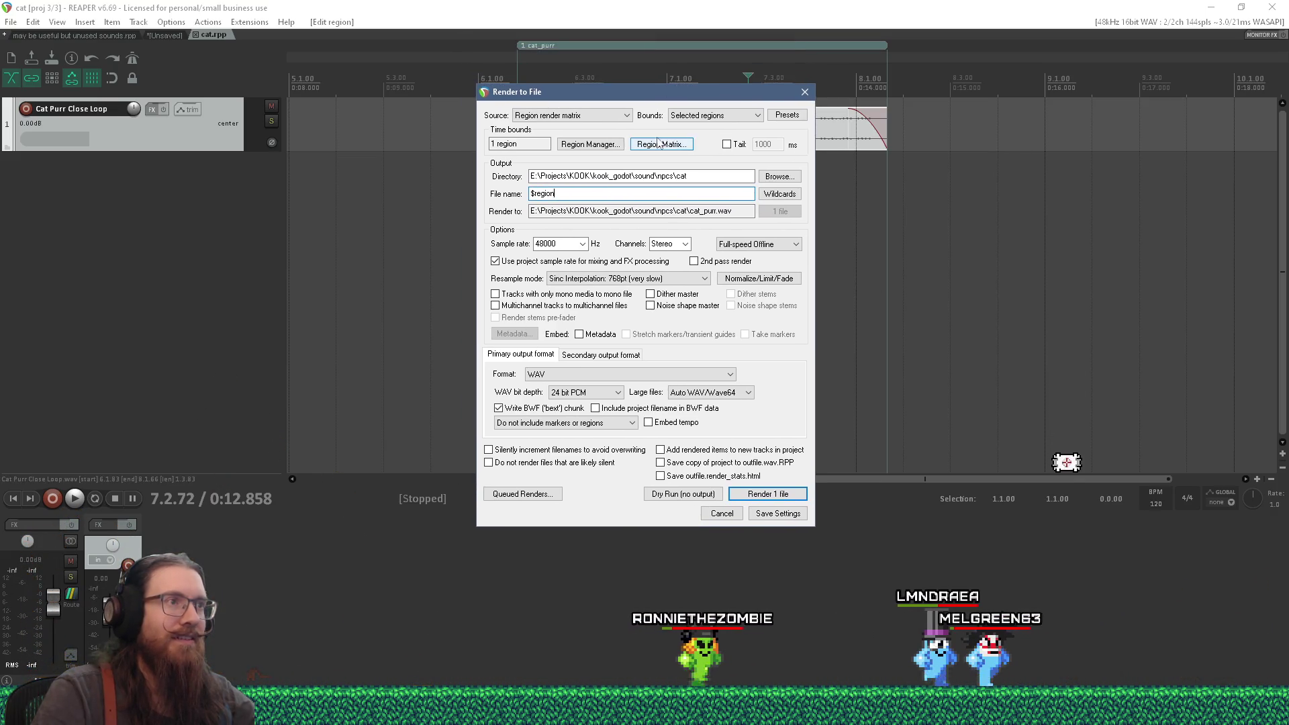
{"action": "left_click", "coordinate": [678, 243]}
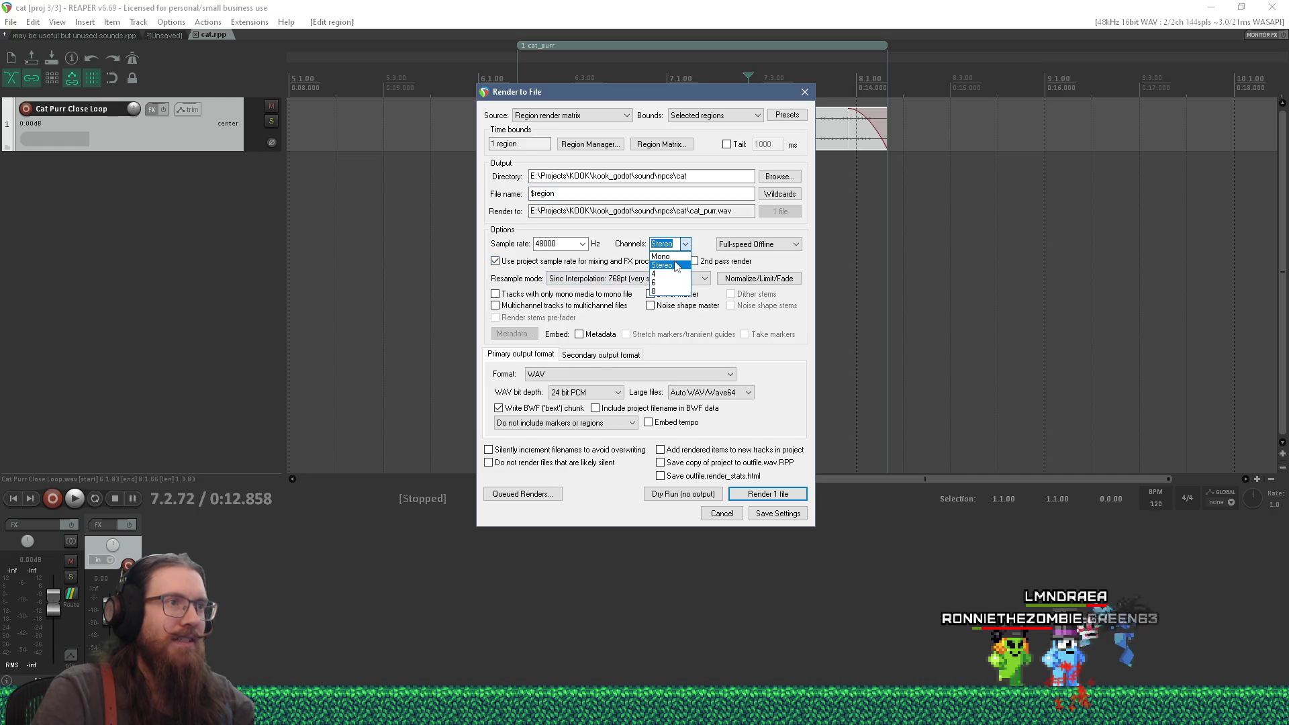
{"action": "left_click", "coordinate": [591, 393]}
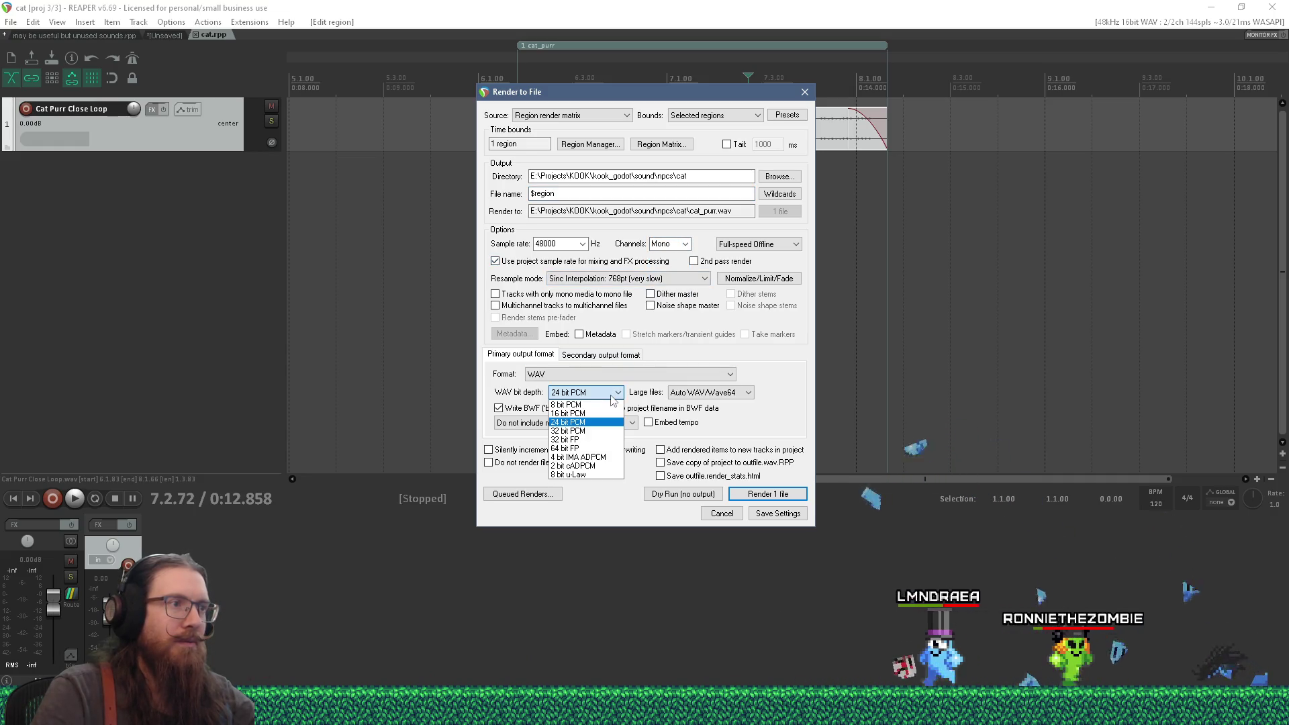
{"action": "left_click", "coordinate": [604, 413]}
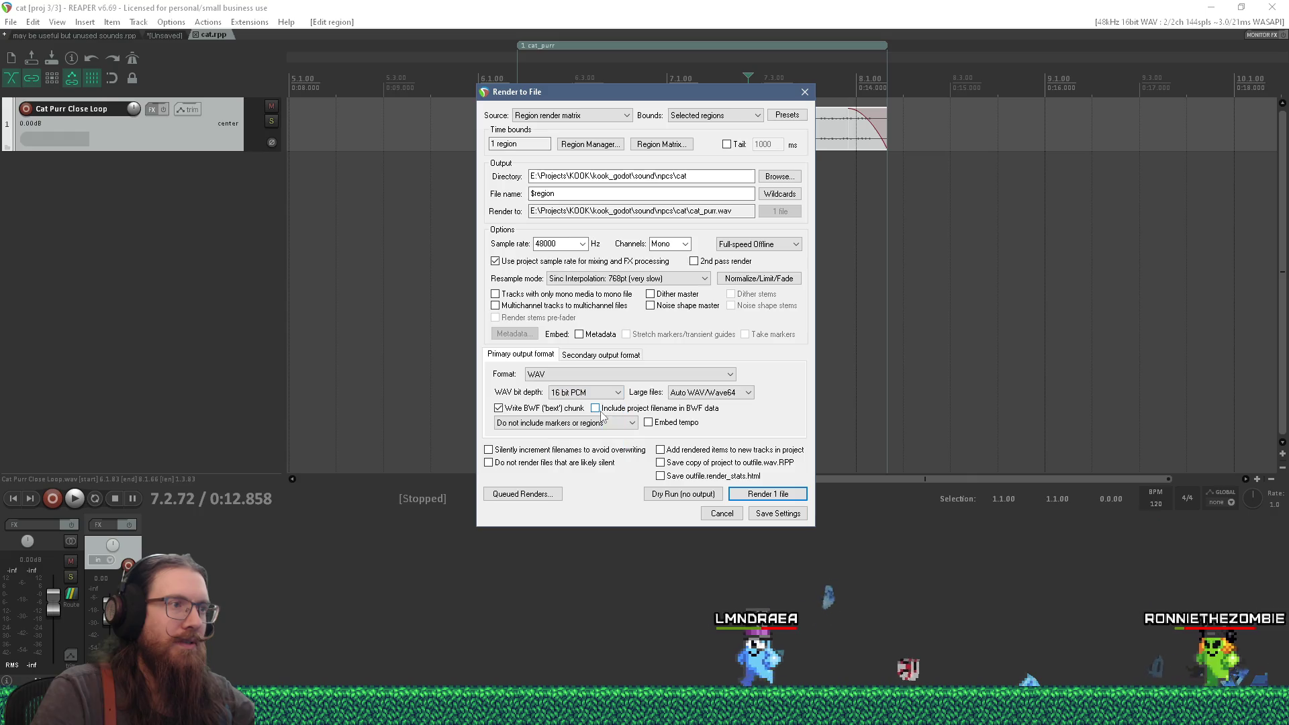
{"action": "left_click", "coordinate": [752, 487]}
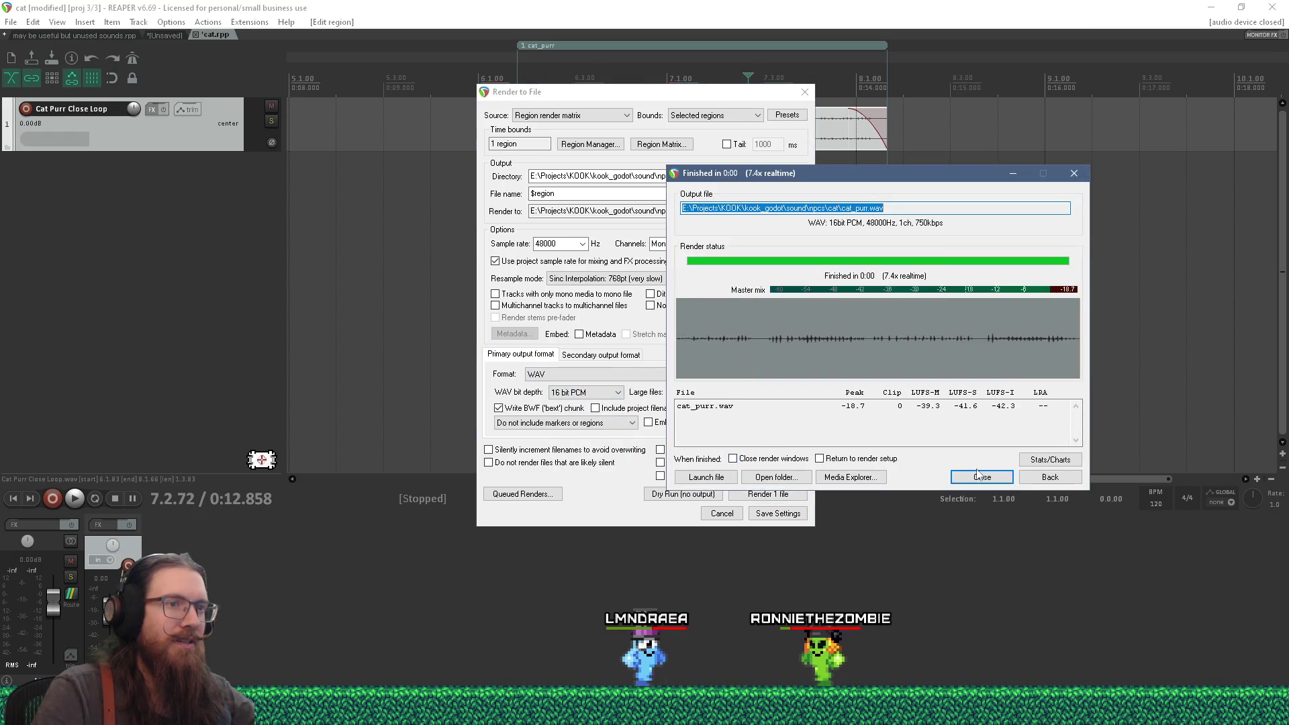
{"action": "left_click", "coordinate": [977, 475]}
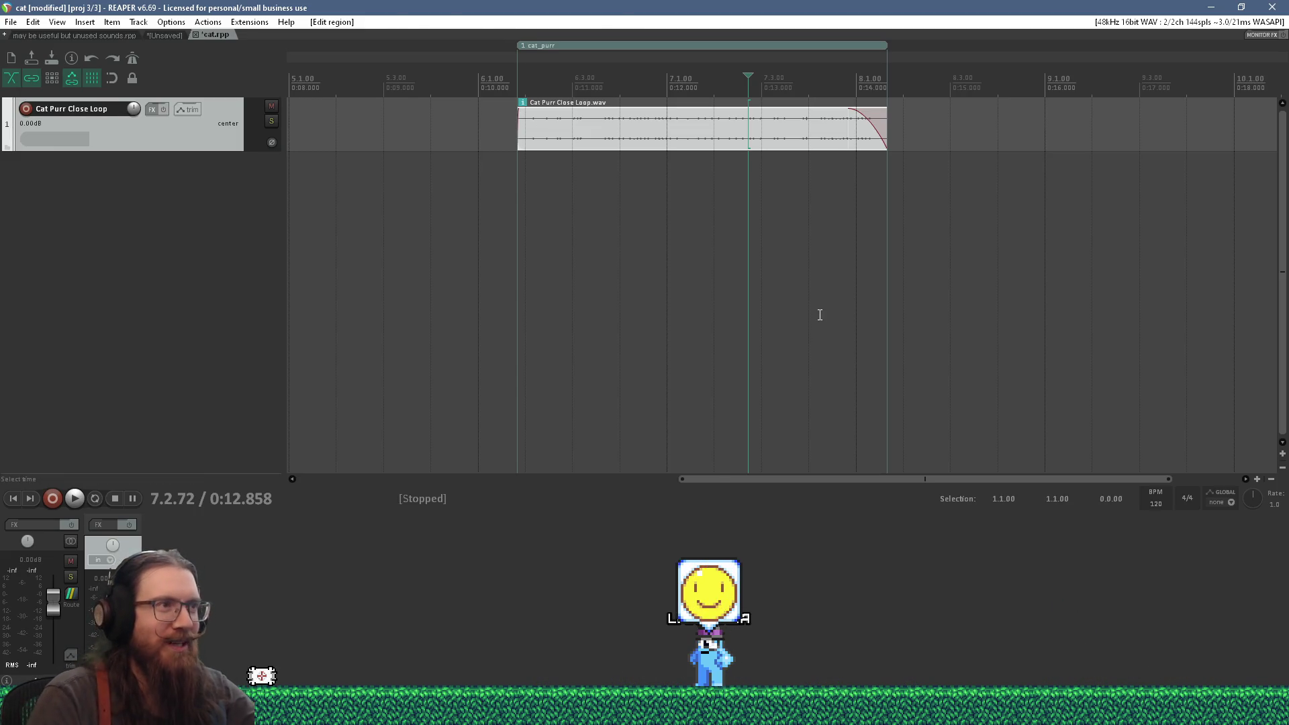
Step: Bring the KOOK Godot editor back to the front
{"action": "key", "text": "alt+Tab"}
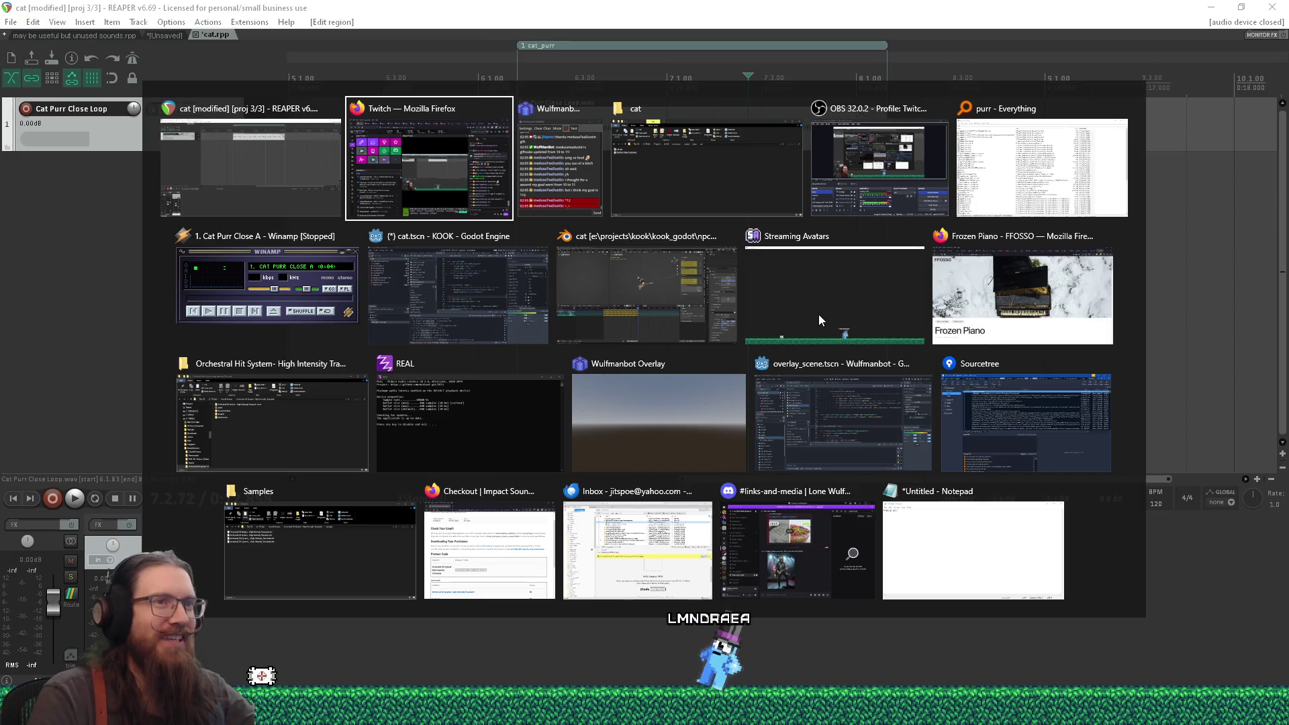
{"action": "key", "text": "alt+shift+Tab"}
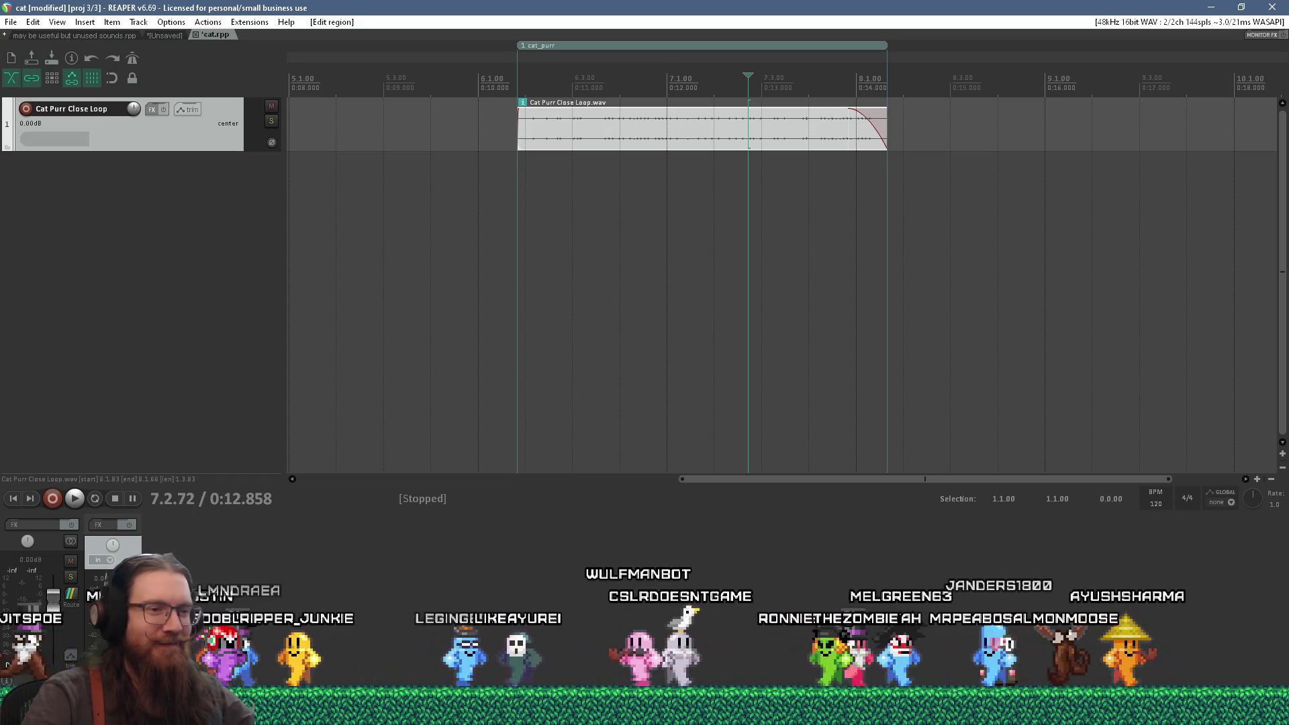
{"action": "left_click", "coordinate": [1038, 646]}
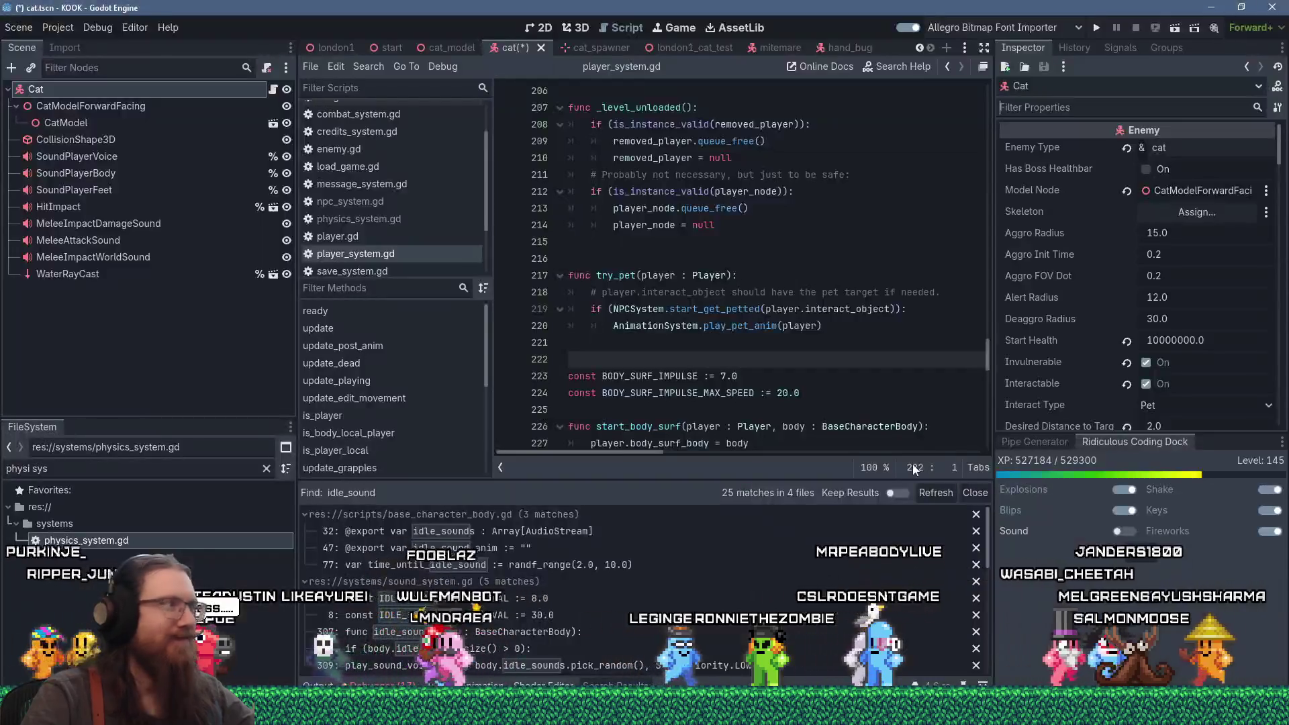
Step: Expand the cat's cat_petted_a triggered action in the Inspector
{"action": "scroll", "coordinate": [1094, 339], "scroll_direction": "down", "scroll_amount": 10}
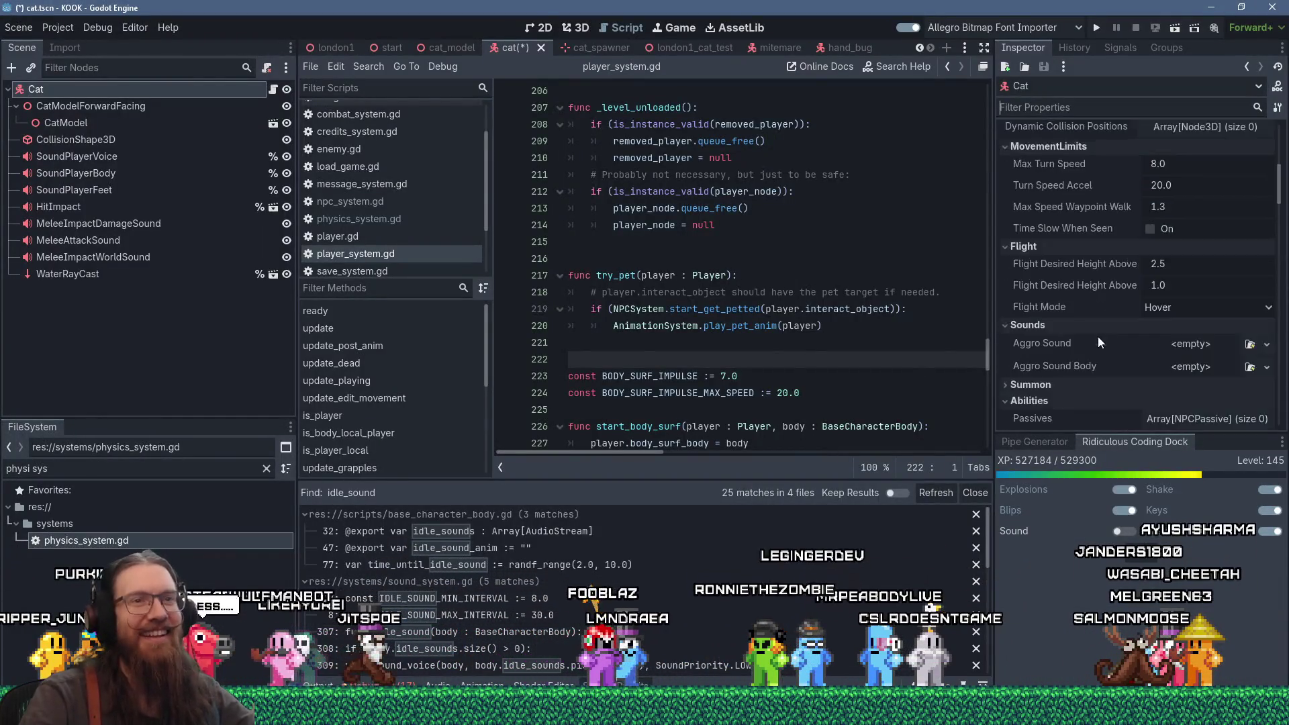
{"action": "scroll", "coordinate": [1243, 239], "scroll_direction": "up", "scroll_amount": 5}
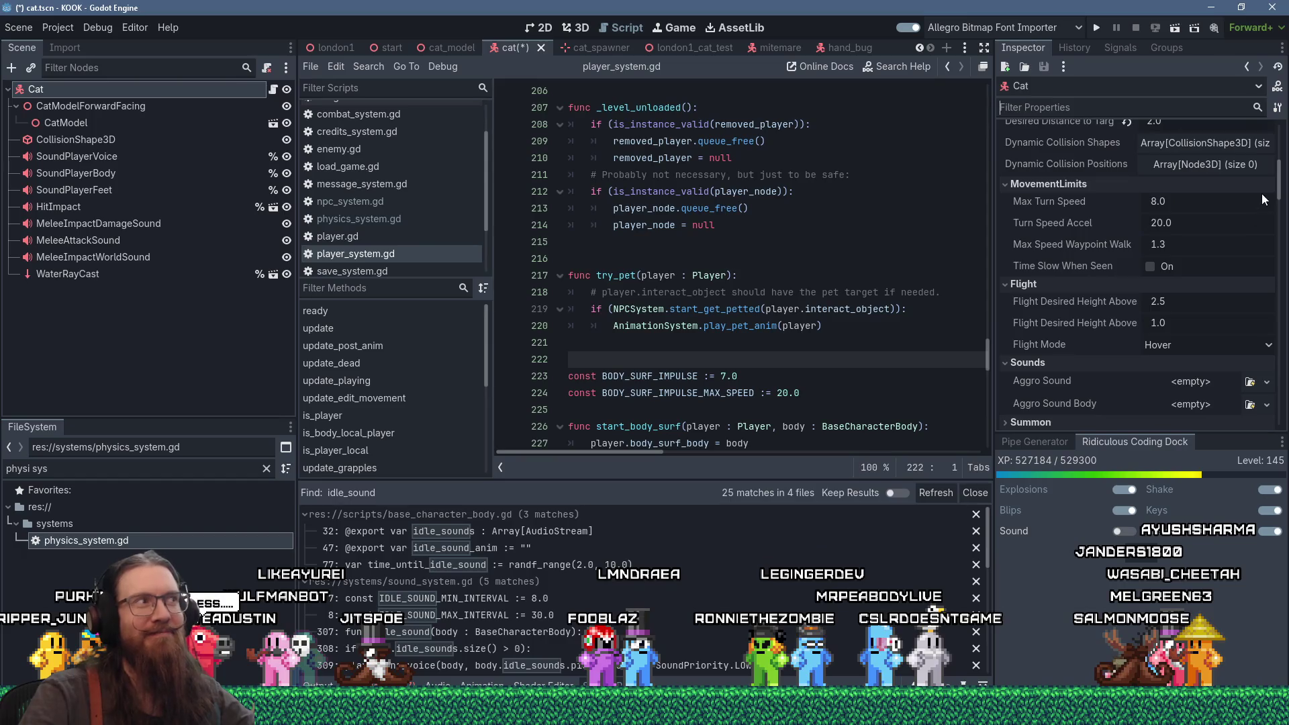
{"action": "scroll", "coordinate": [1262, 199], "scroll_direction": "up", "scroll_amount": 5}
{"action": "scroll", "coordinate": [1275, 222], "scroll_direction": "down", "scroll_amount": 10}
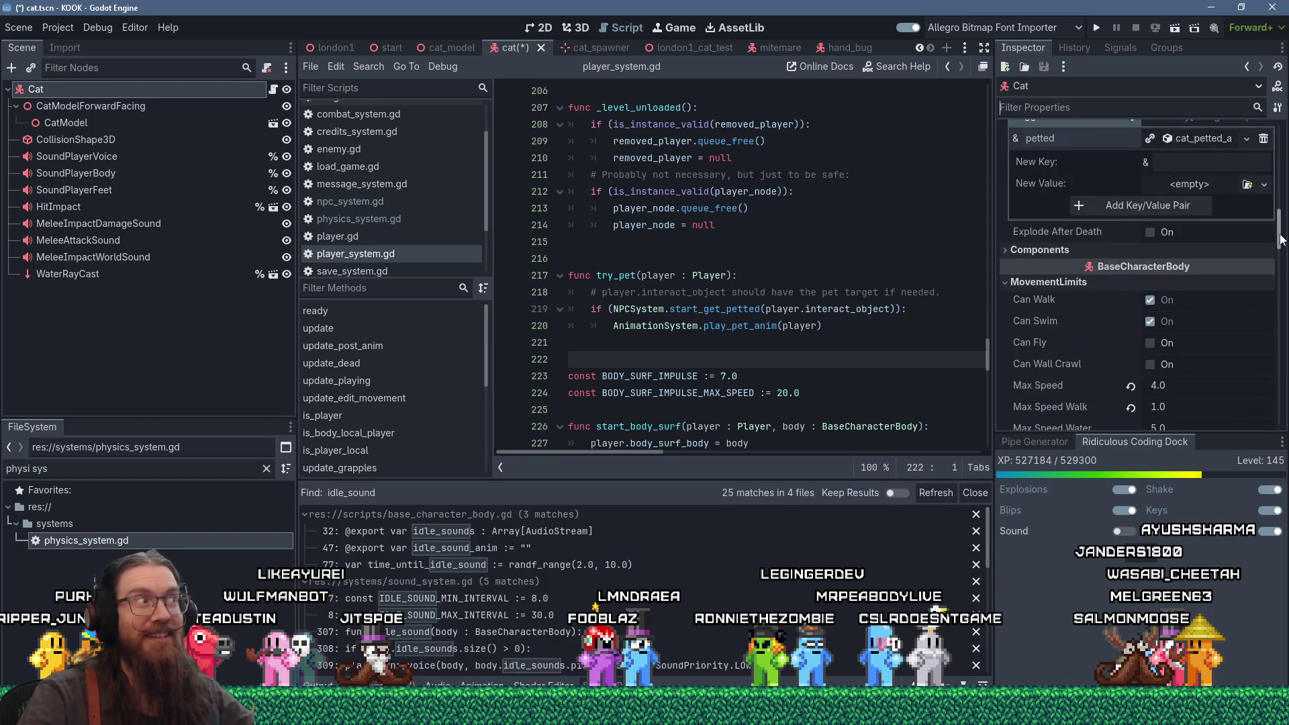
{"action": "scroll", "coordinate": [1281, 239], "scroll_direction": "up", "scroll_amount": 10}
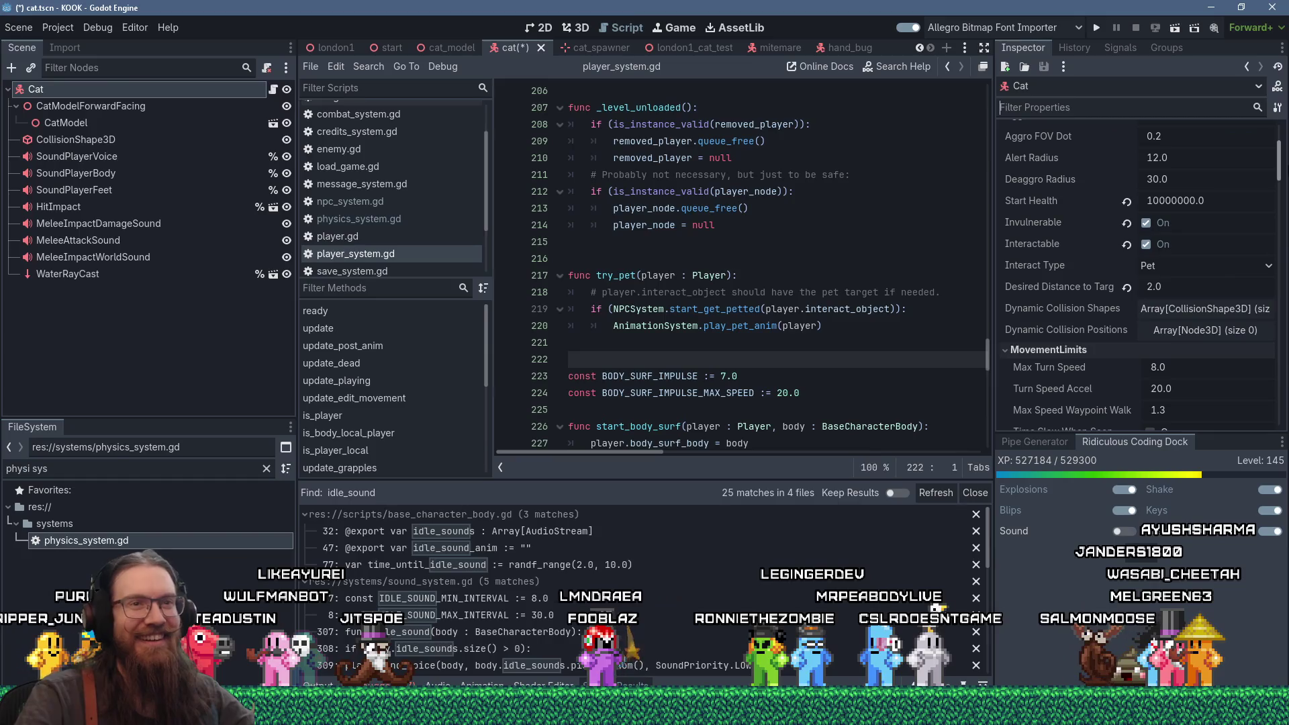
{"action": "scroll", "coordinate": [1177, 321], "scroll_direction": "down", "scroll_amount": 8}
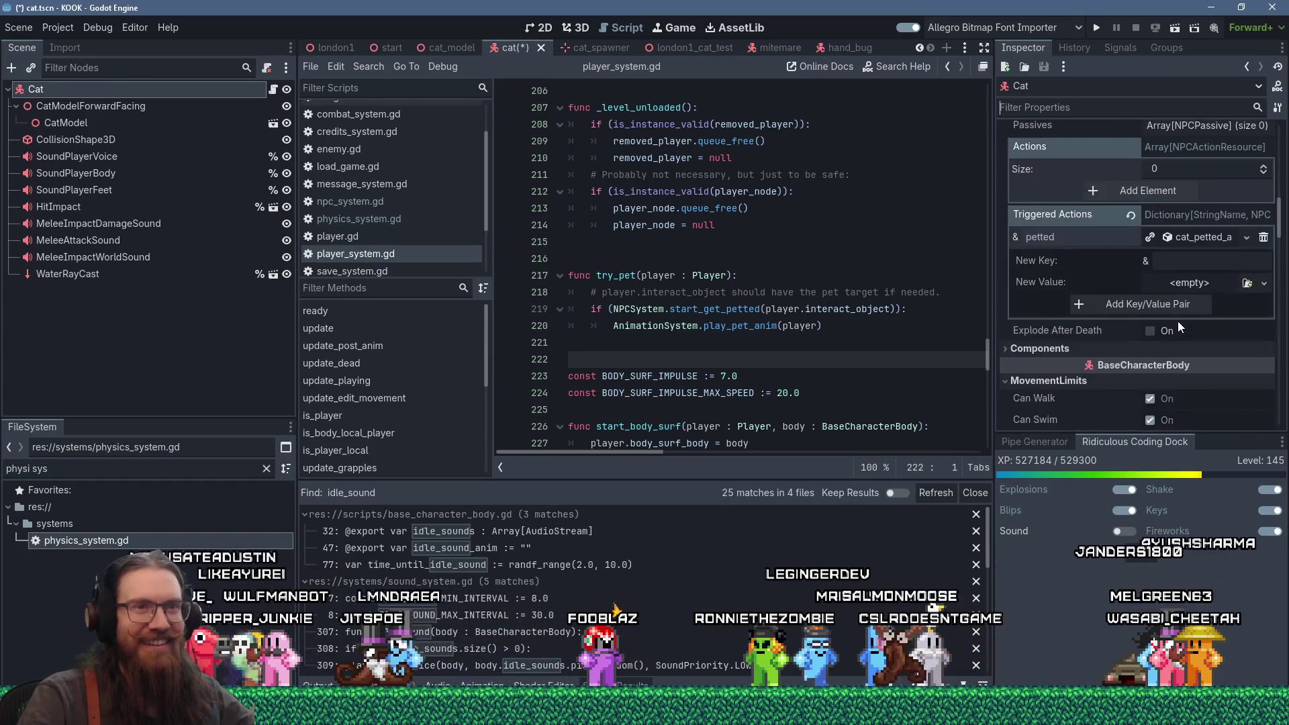
{"action": "left_click", "coordinate": [1207, 275]}
Step: Quick-load cat_purr.wav as its Voice Sound and run the game to test it
{"action": "scroll", "coordinate": [1159, 287], "scroll_direction": "down", "scroll_amount": 5}
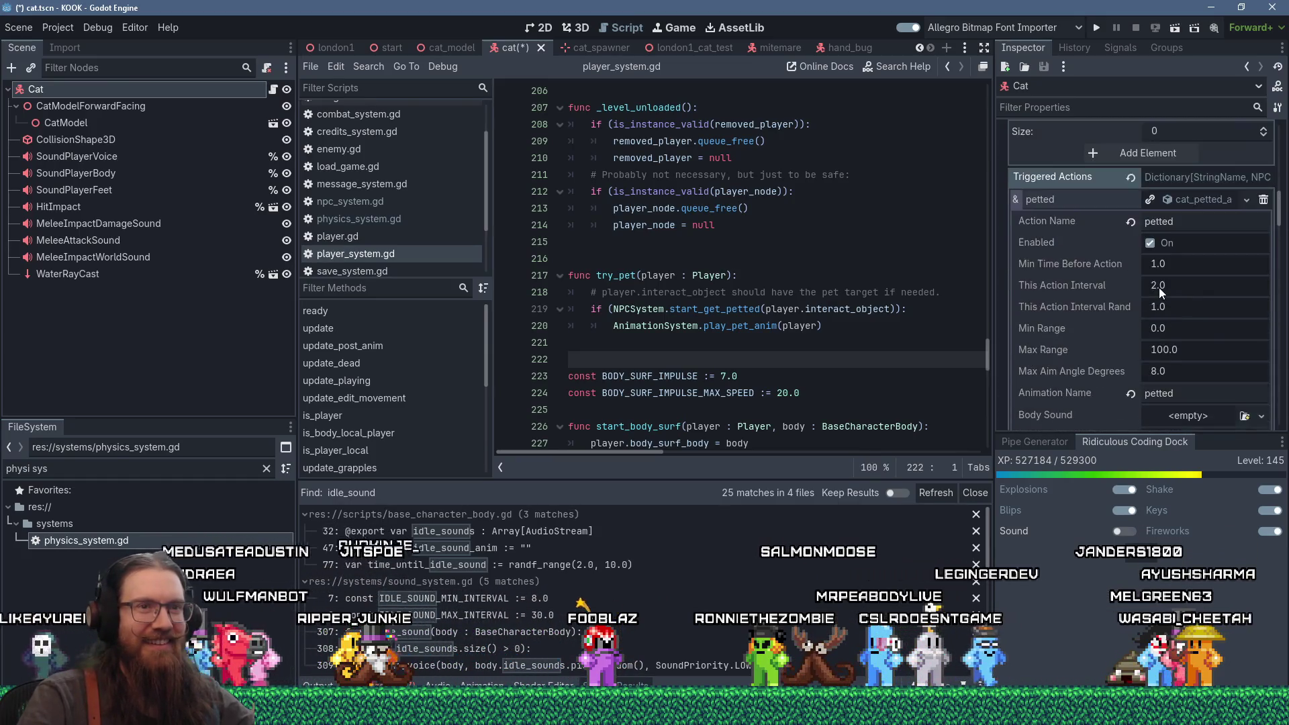
{"action": "scroll", "coordinate": [1158, 287], "scroll_direction": "down", "scroll_amount": 3}
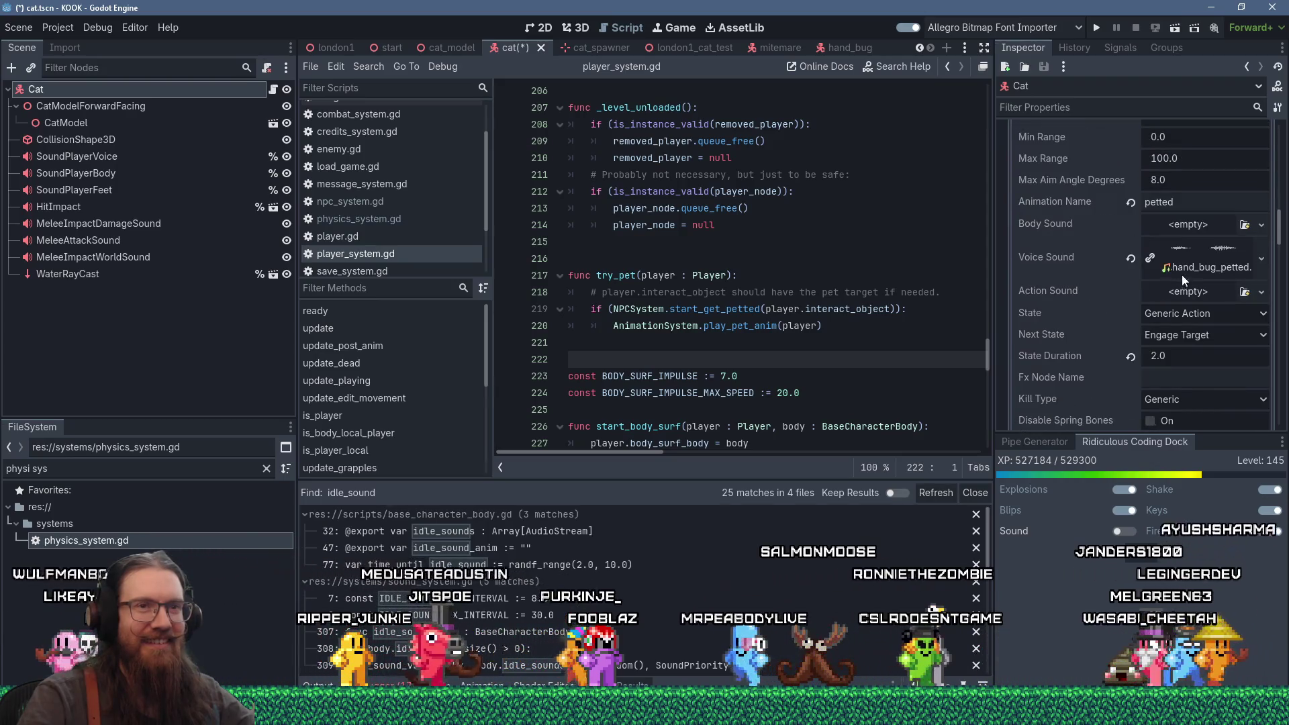
{"action": "left_click", "coordinate": [1262, 262]}
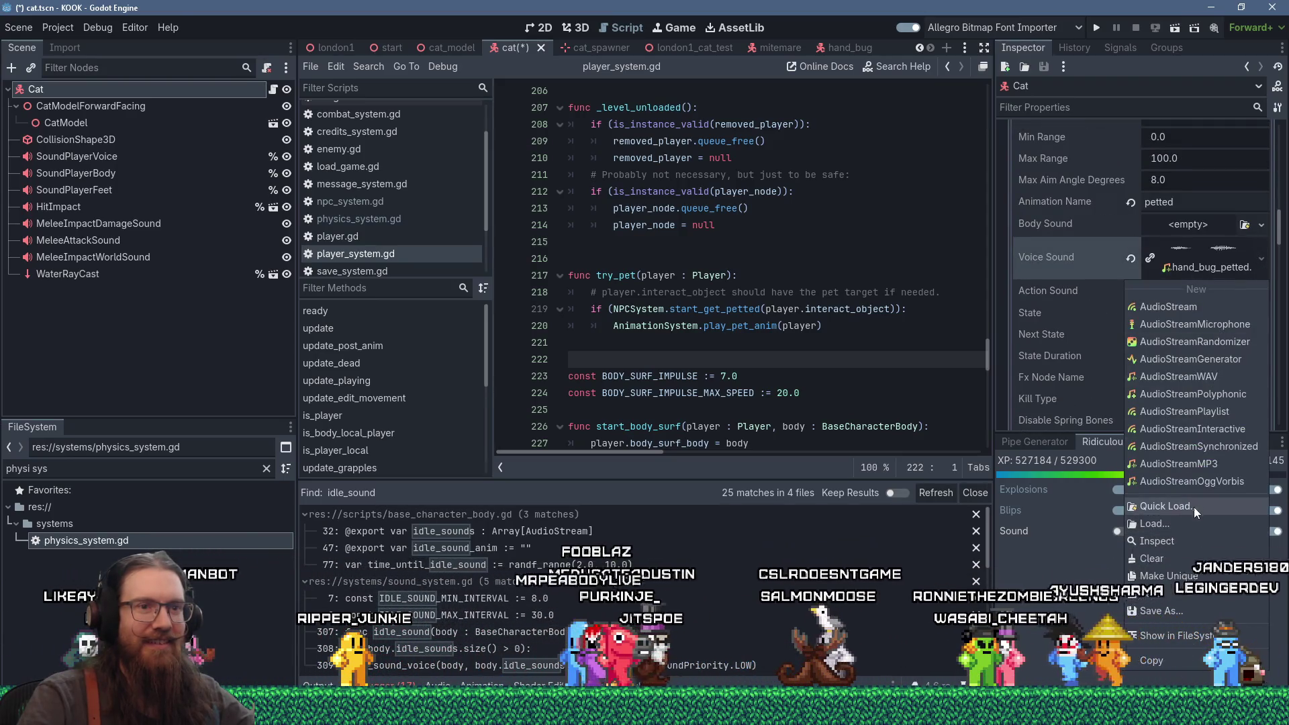
{"action": "left_click", "coordinate": [1194, 505]}
{"action": "type", "text": "cat_pur"}
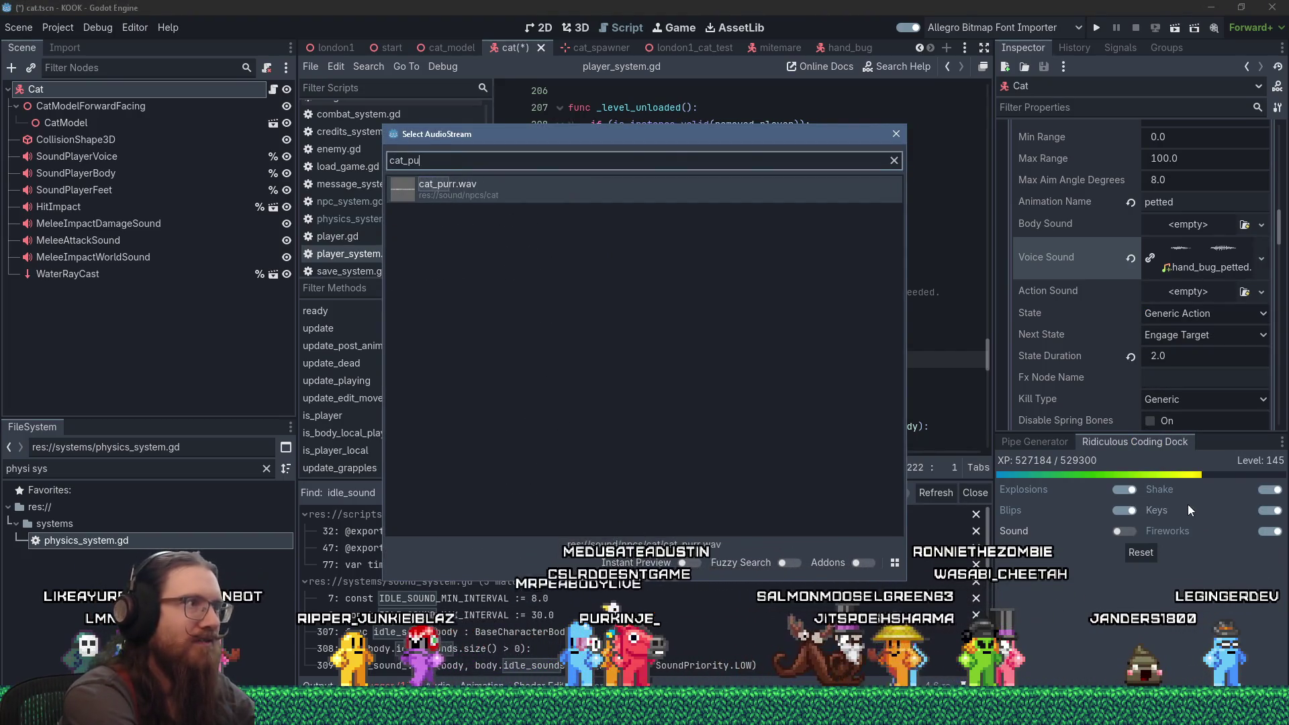
{"action": "key", "text": "Return"}
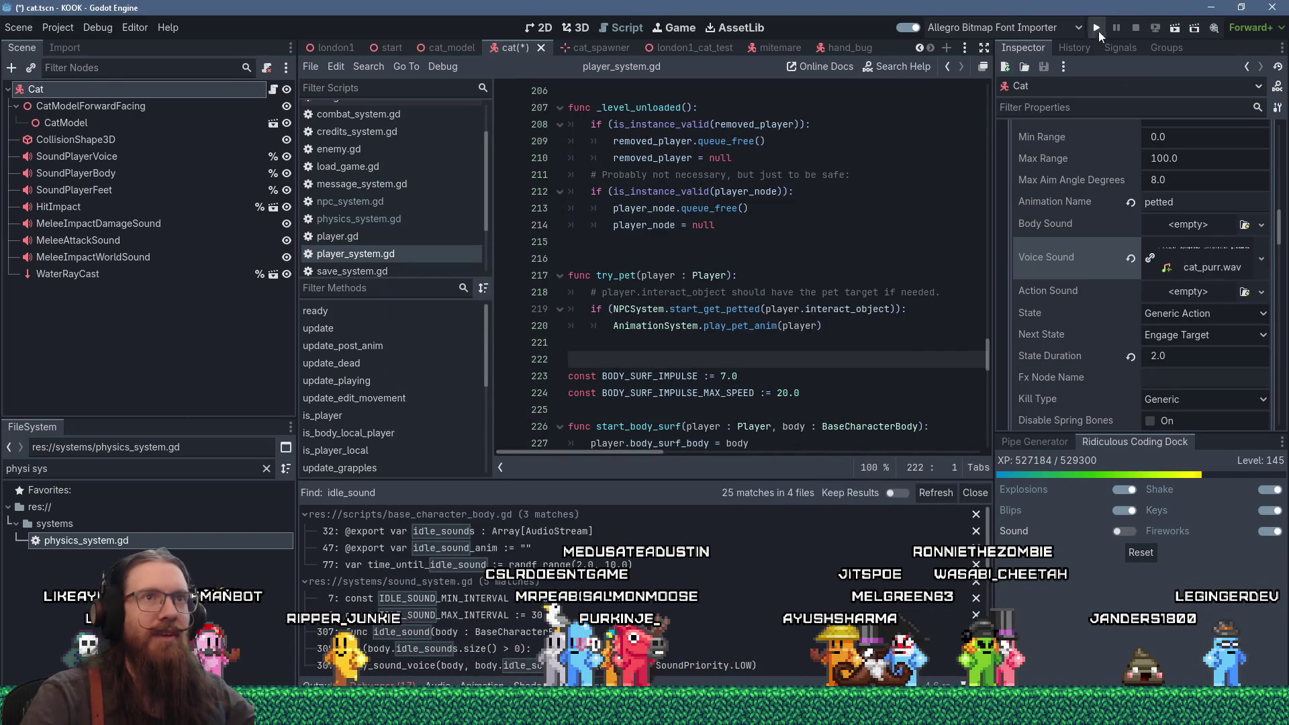
{"action": "left_click", "coordinate": [1098, 31]}
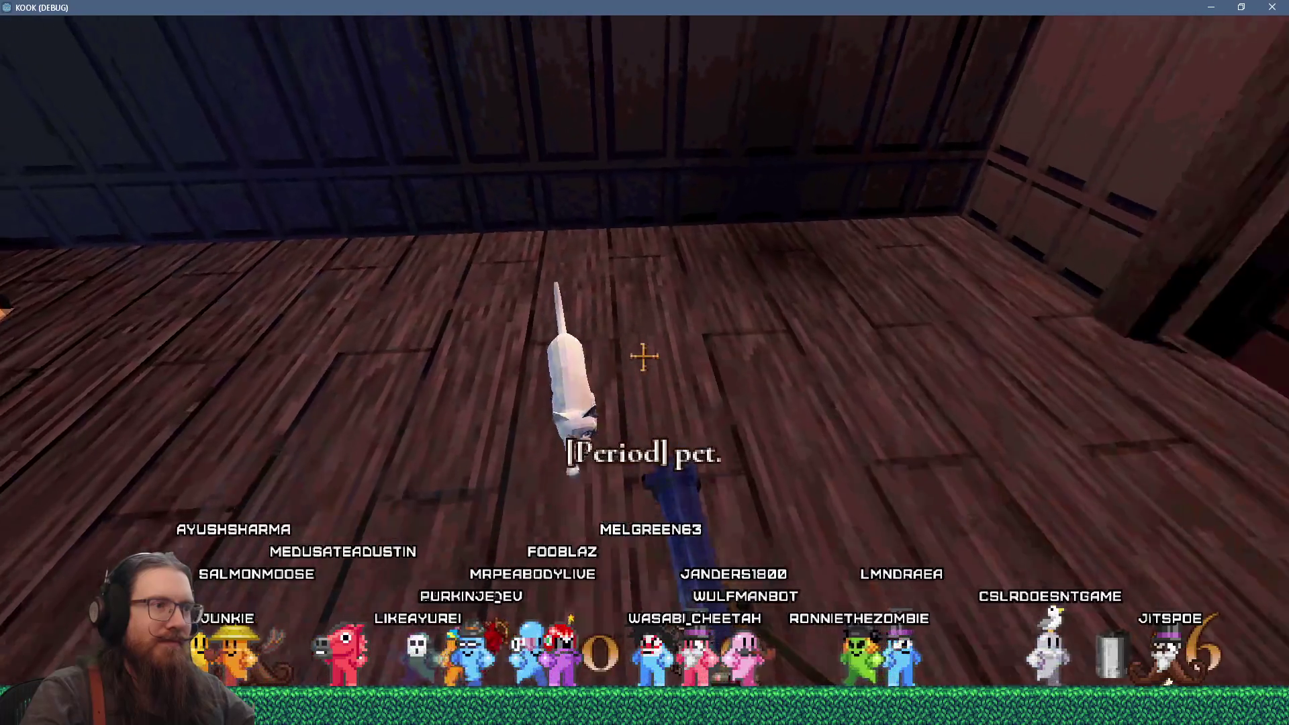
Step: Close the running game by entering 'quit' in the dev console
{"action": "key", "text": "grave"}
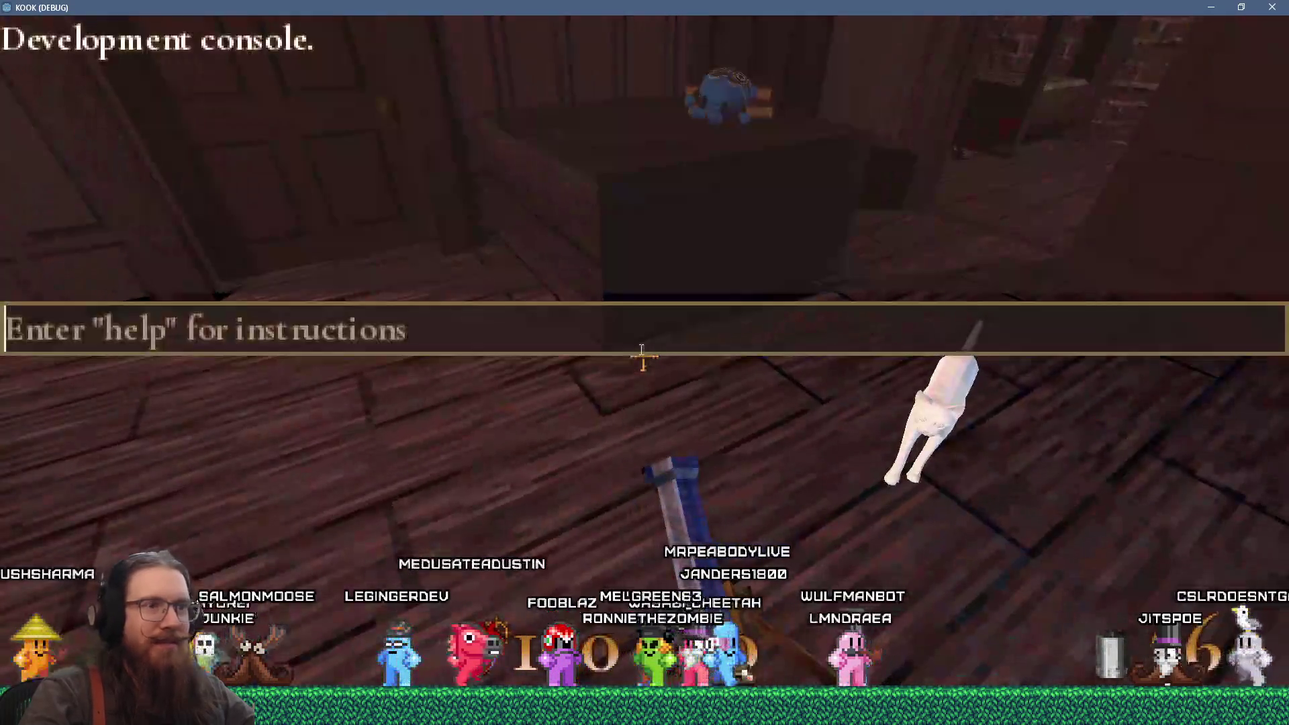
{"action": "type", "text": "quit"}
{"action": "key", "text": "Return"}
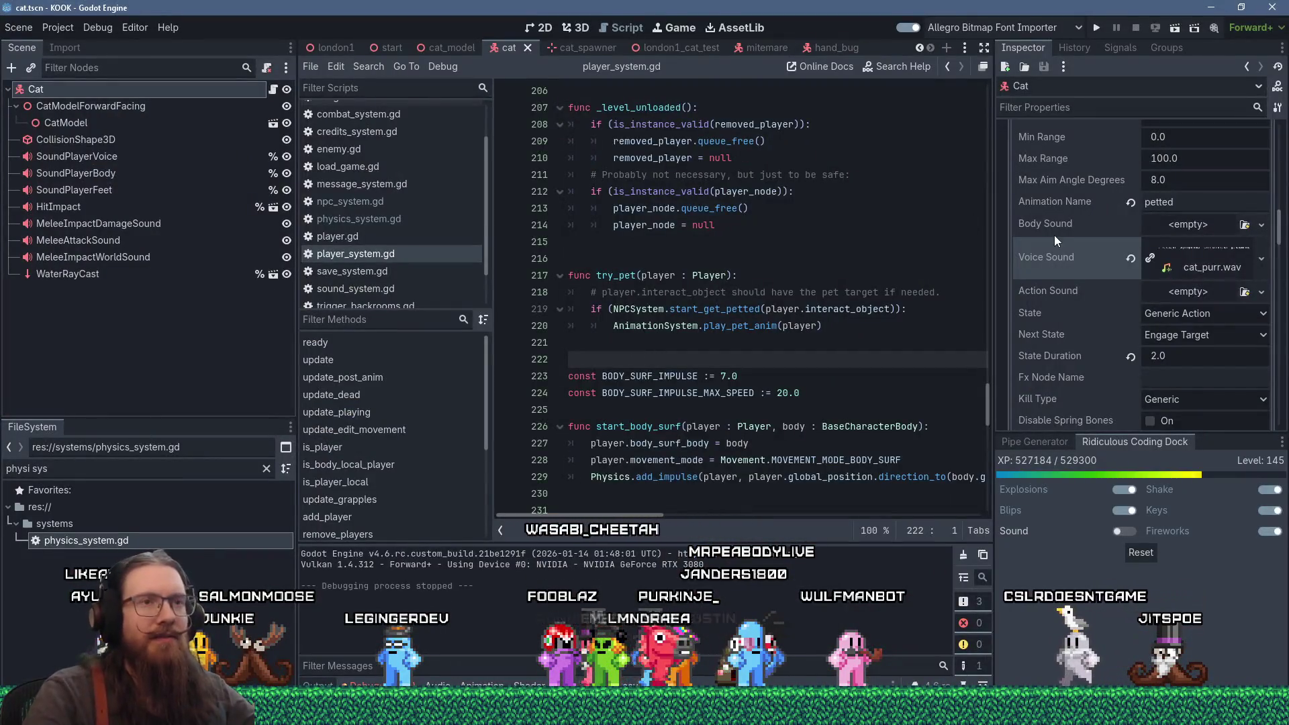
Step: Change the cat's Desired Distance to Target in the Inspector to 6.0, then run the project again
{"action": "scroll", "coordinate": [1092, 286], "scroll_direction": "up", "scroll_amount": 15}
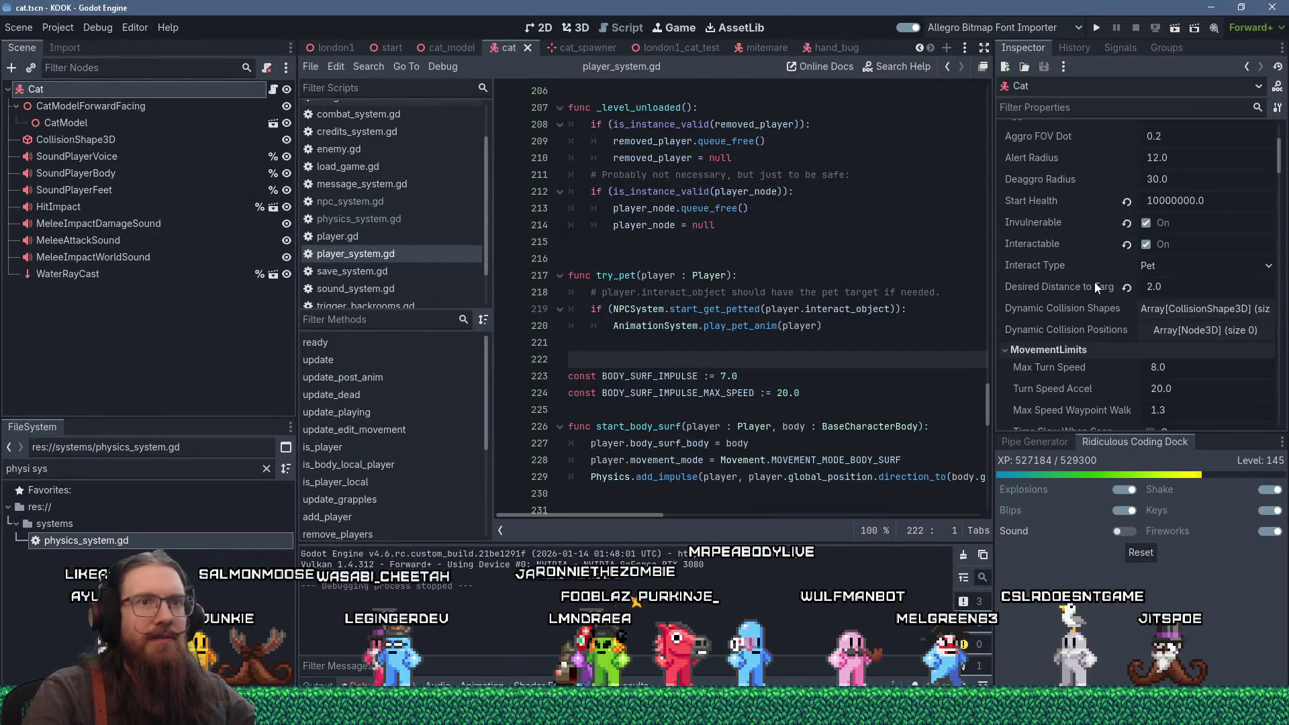
{"action": "left_click", "coordinate": [1184, 281]}
{"action": "type", "text": "6"}
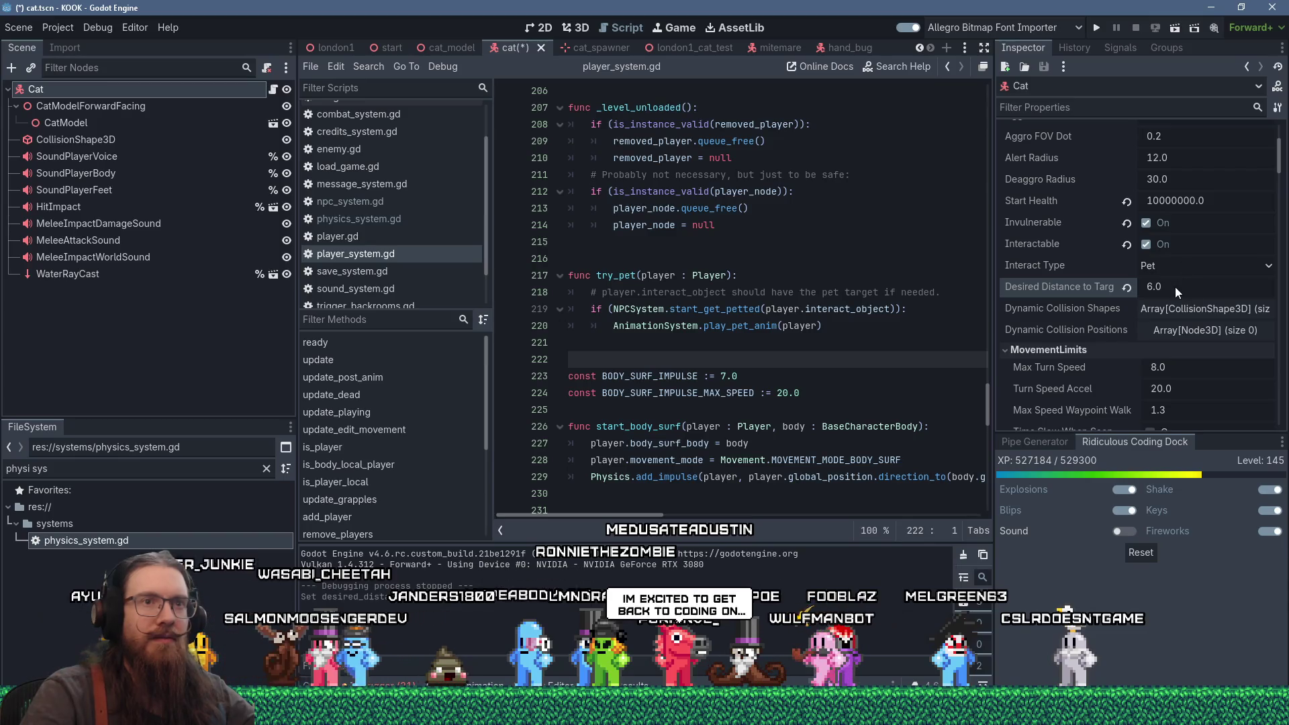
{"action": "left_click", "coordinate": [1095, 30]}
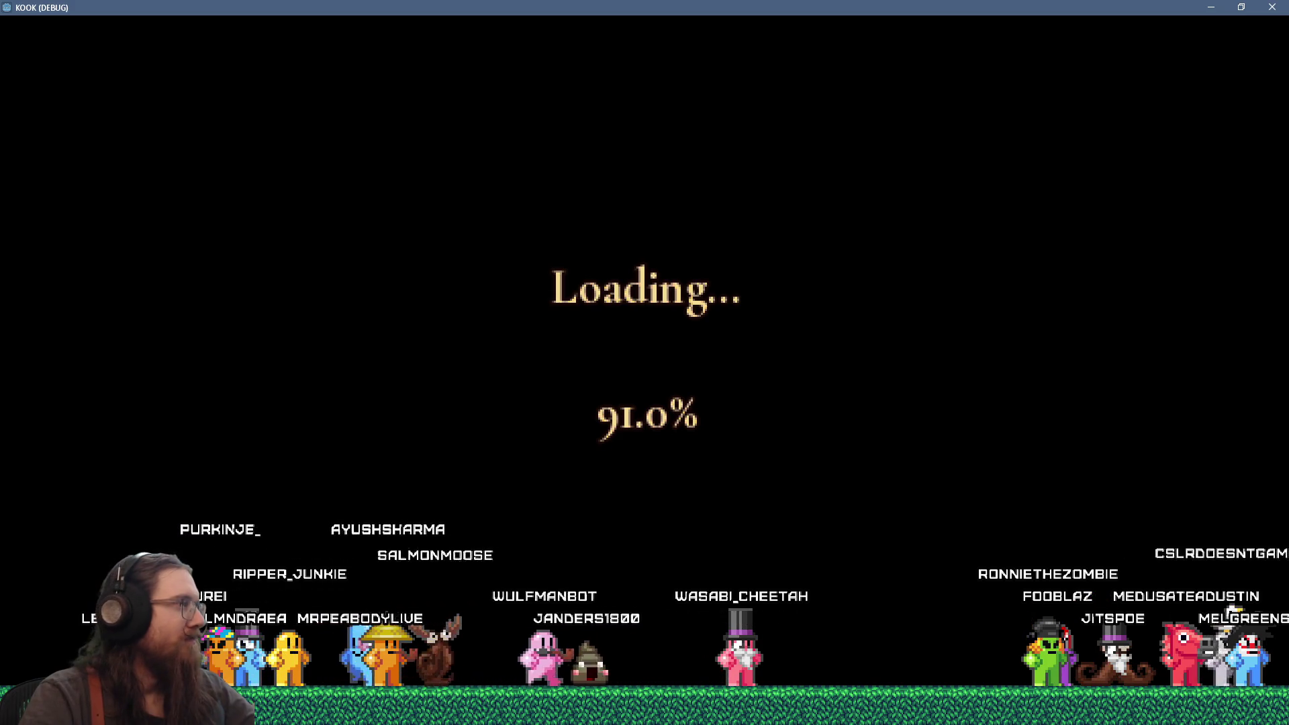
Step: Walk forward, kick the door open, and pet the white cat
{"action": "key", "text": "w"}
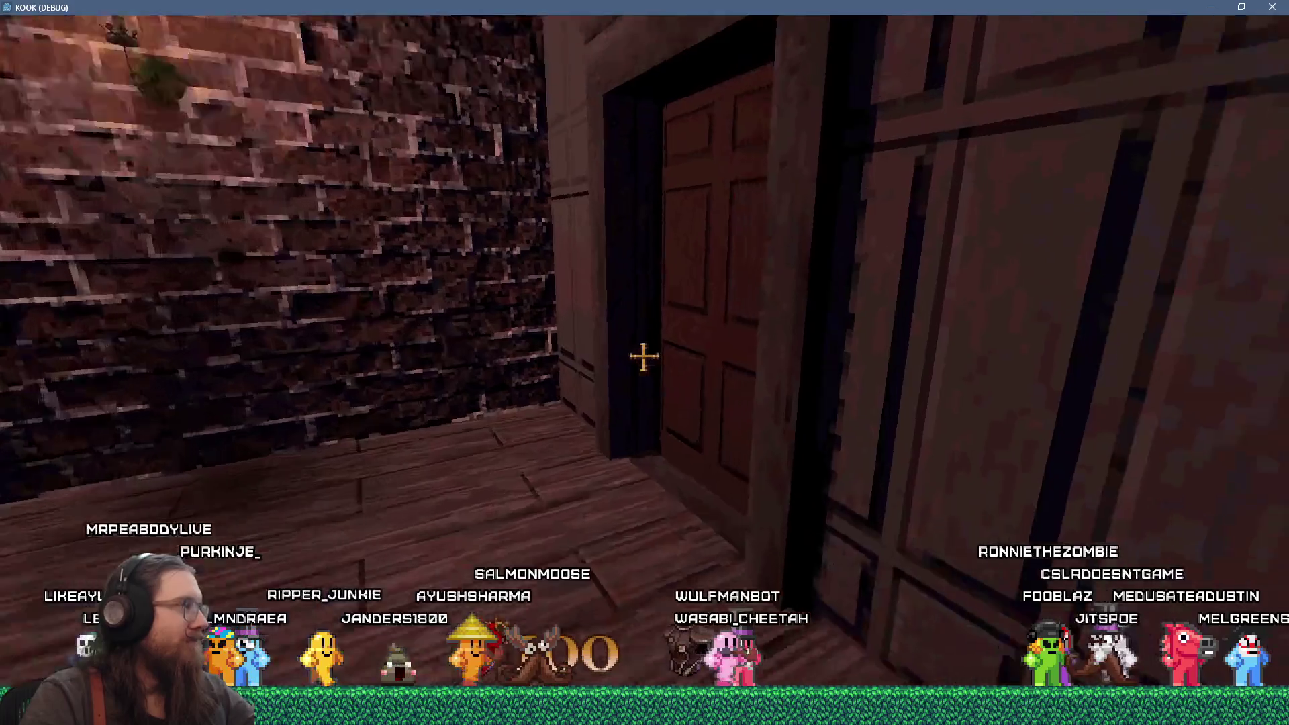
{"action": "key", "text": "f"}
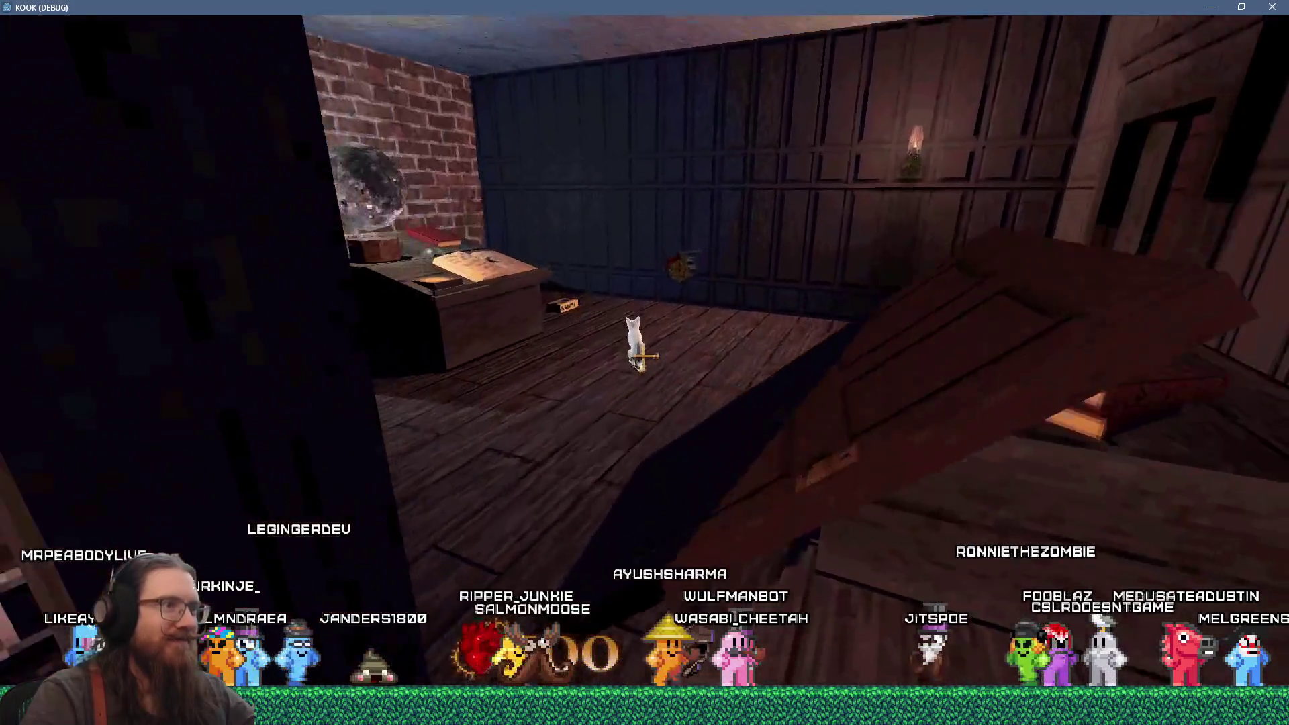
{"action": "key", "text": "w"}
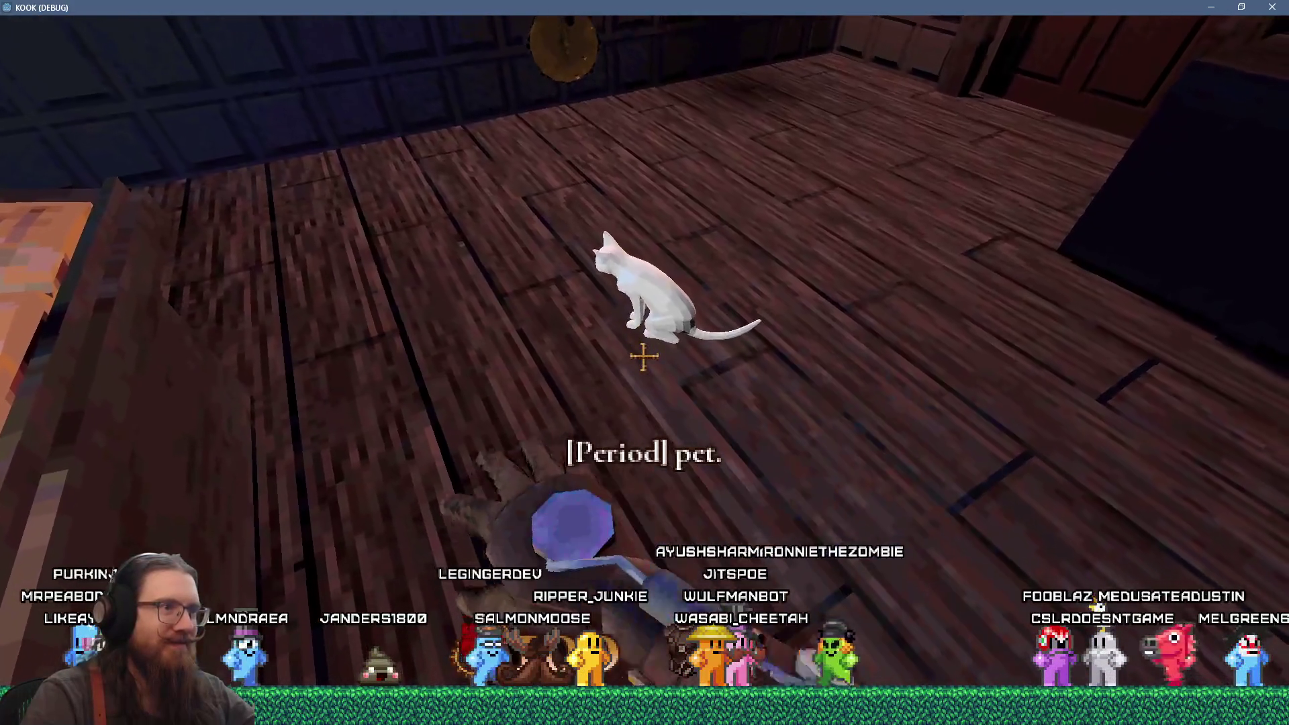
{"action": "key", "text": "period"}
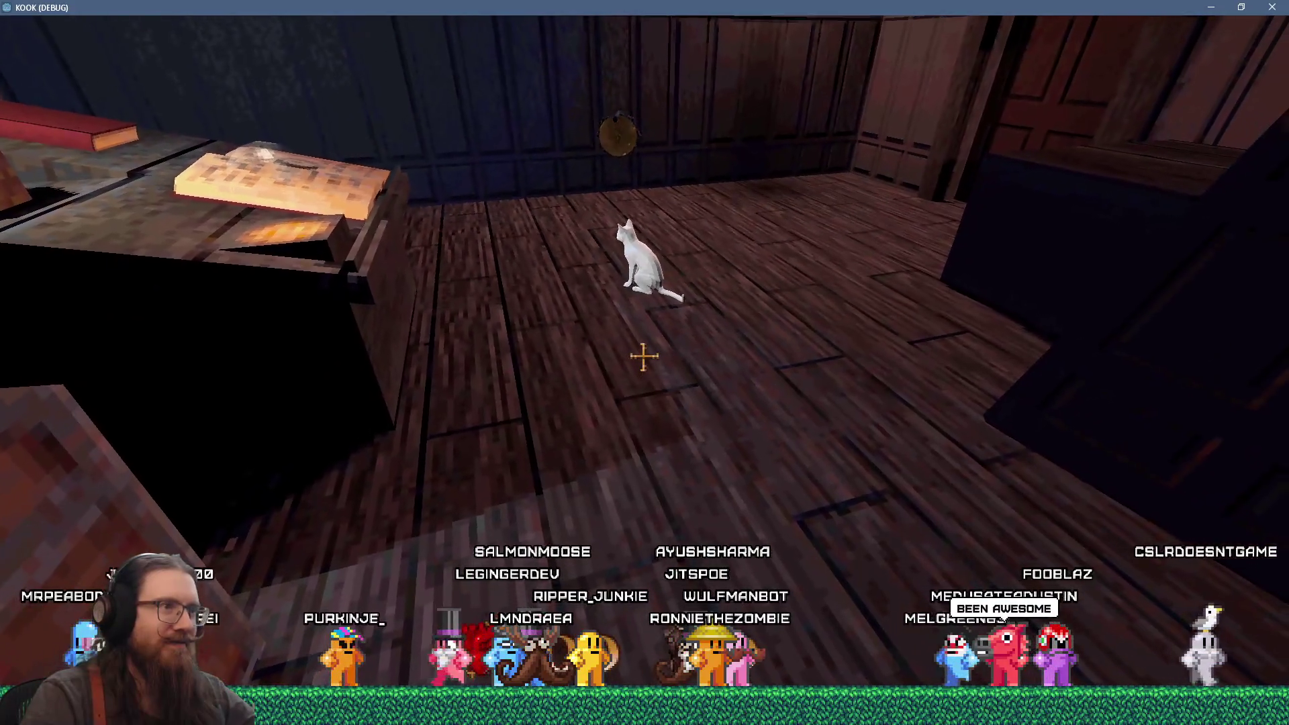
Step: Equip and reload the revolver, walk to the desk beside the cat, and open the development console
{"action": "key", "text": "e"}
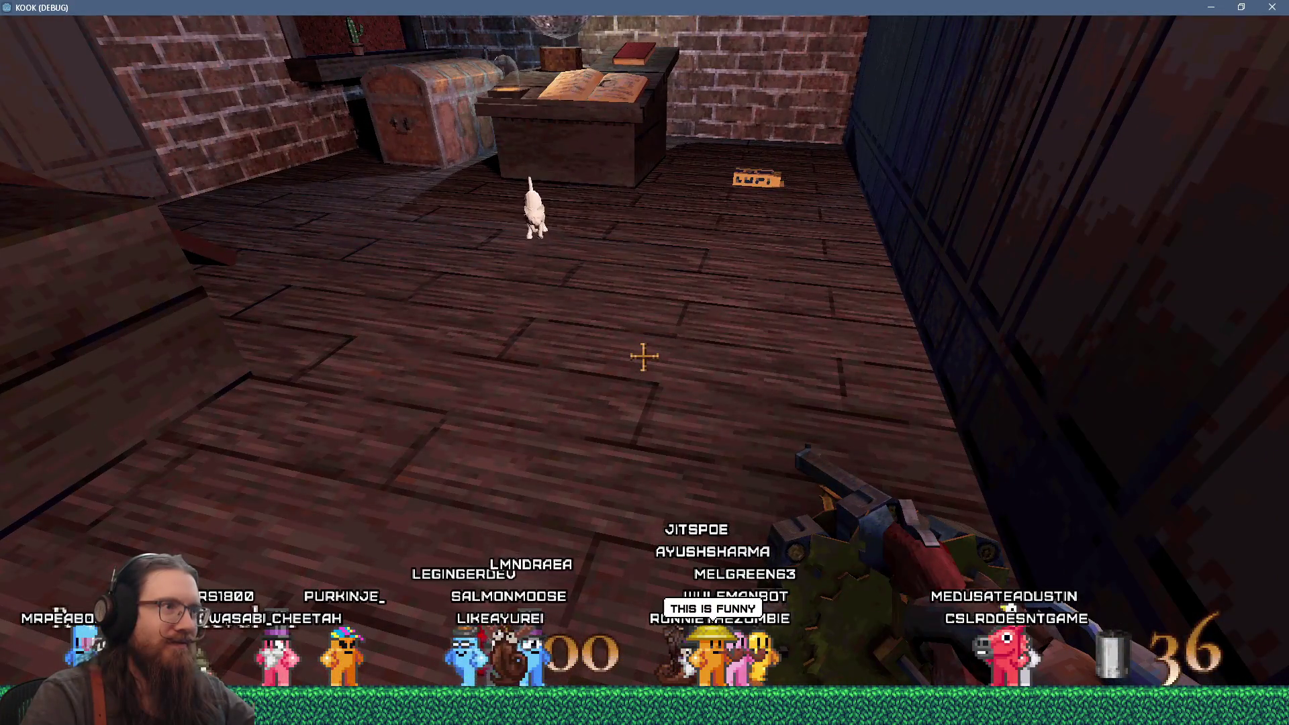
{"action": "key", "text": "e"}
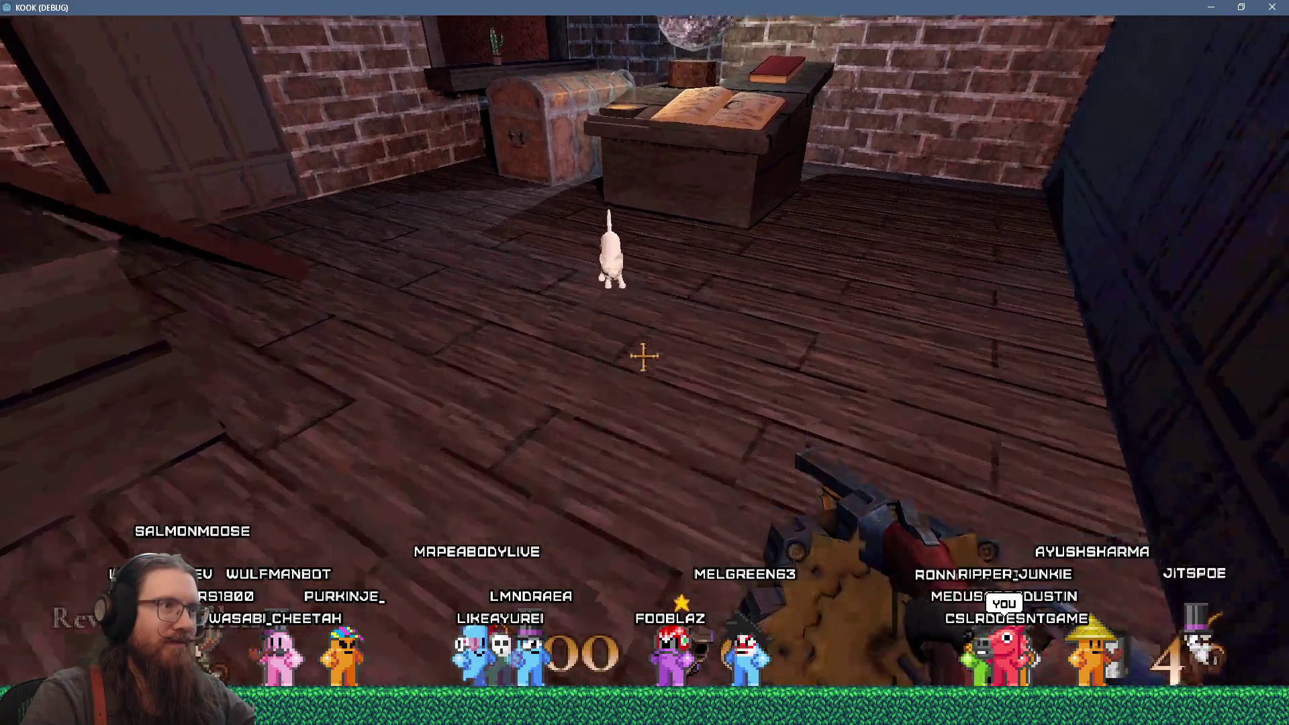
{"action": "key", "text": "w"}
{"action": "key", "text": "s"}
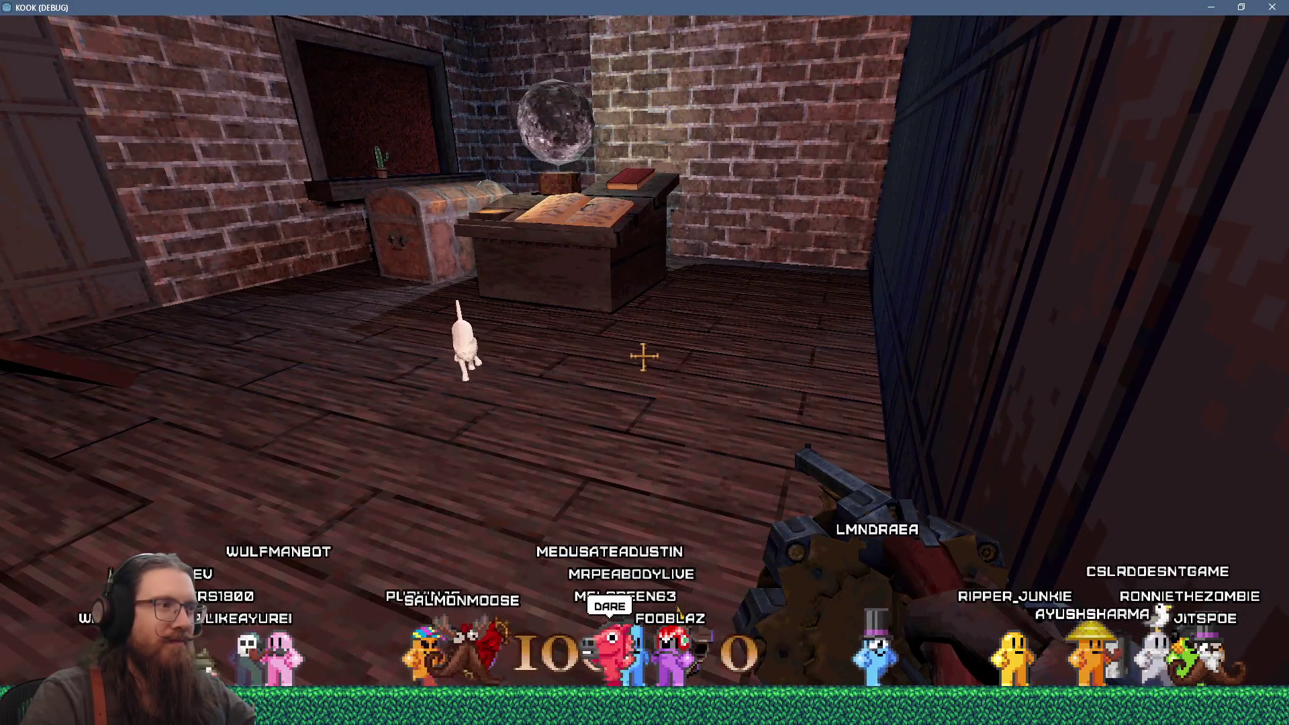
{"action": "key", "text": "d"}
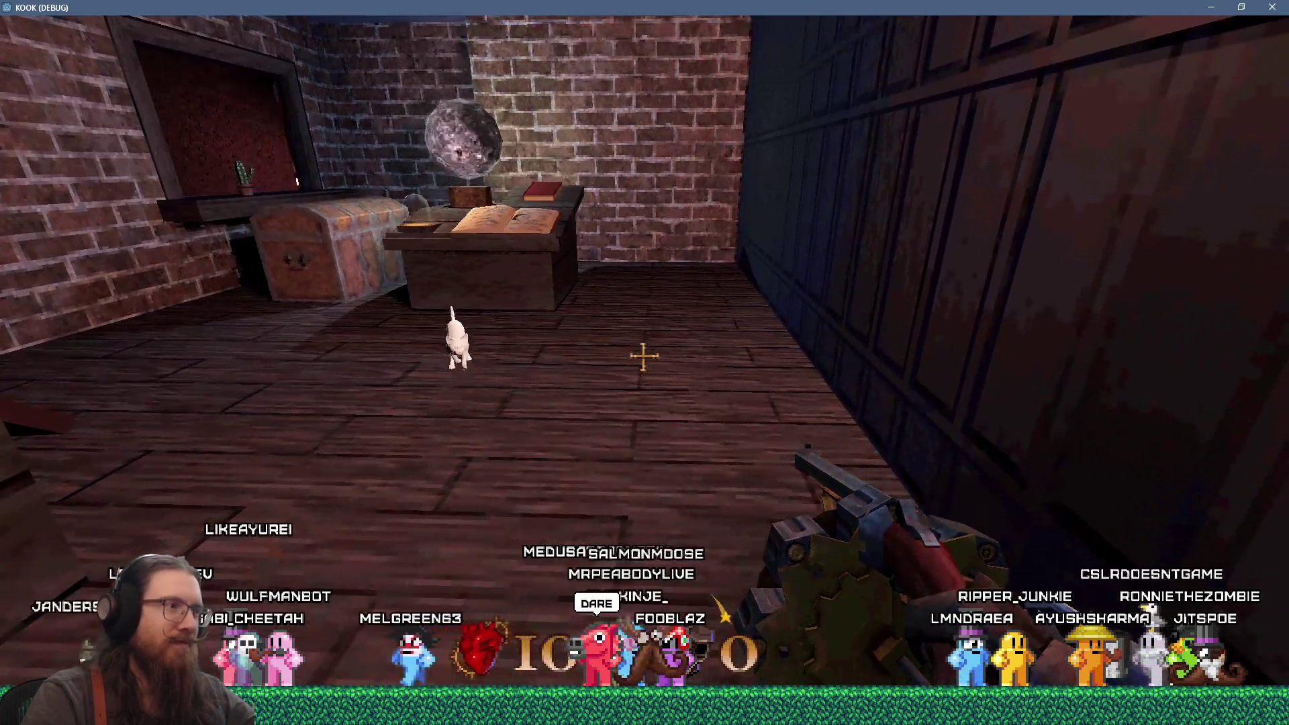
{"action": "key", "text": "w"}
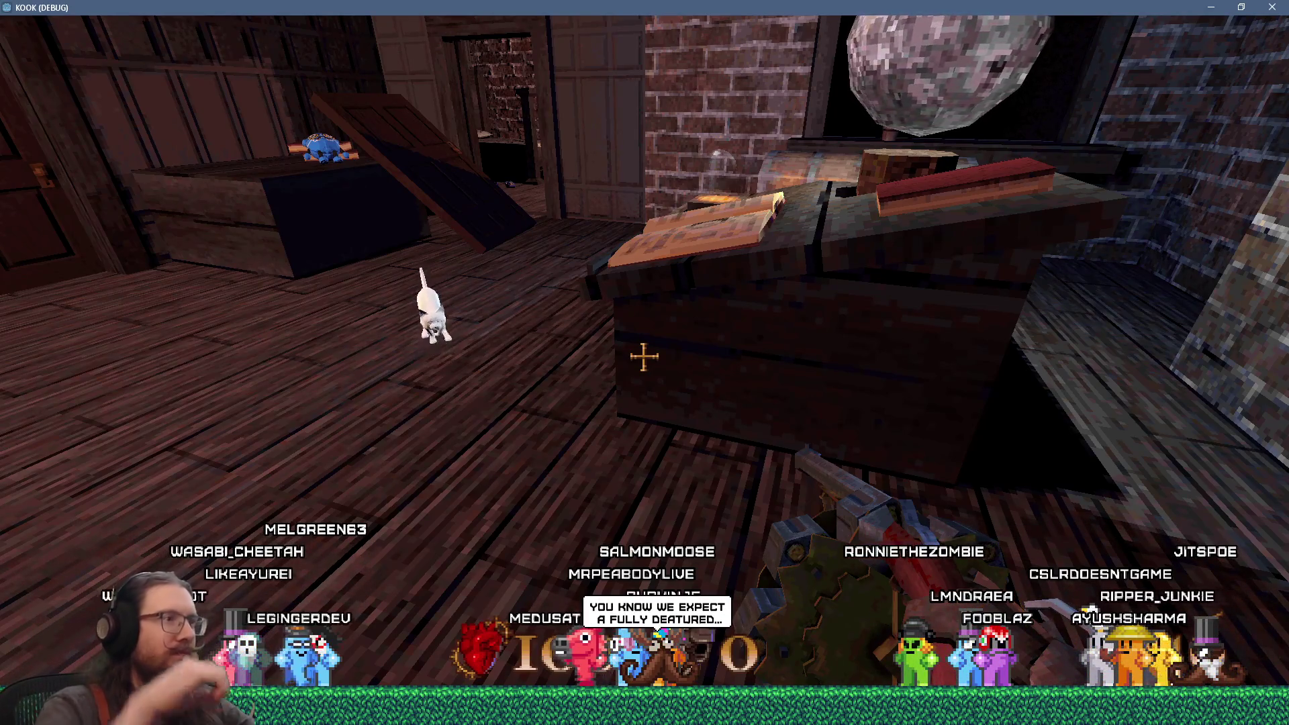
{"action": "key", "text": "grave"}
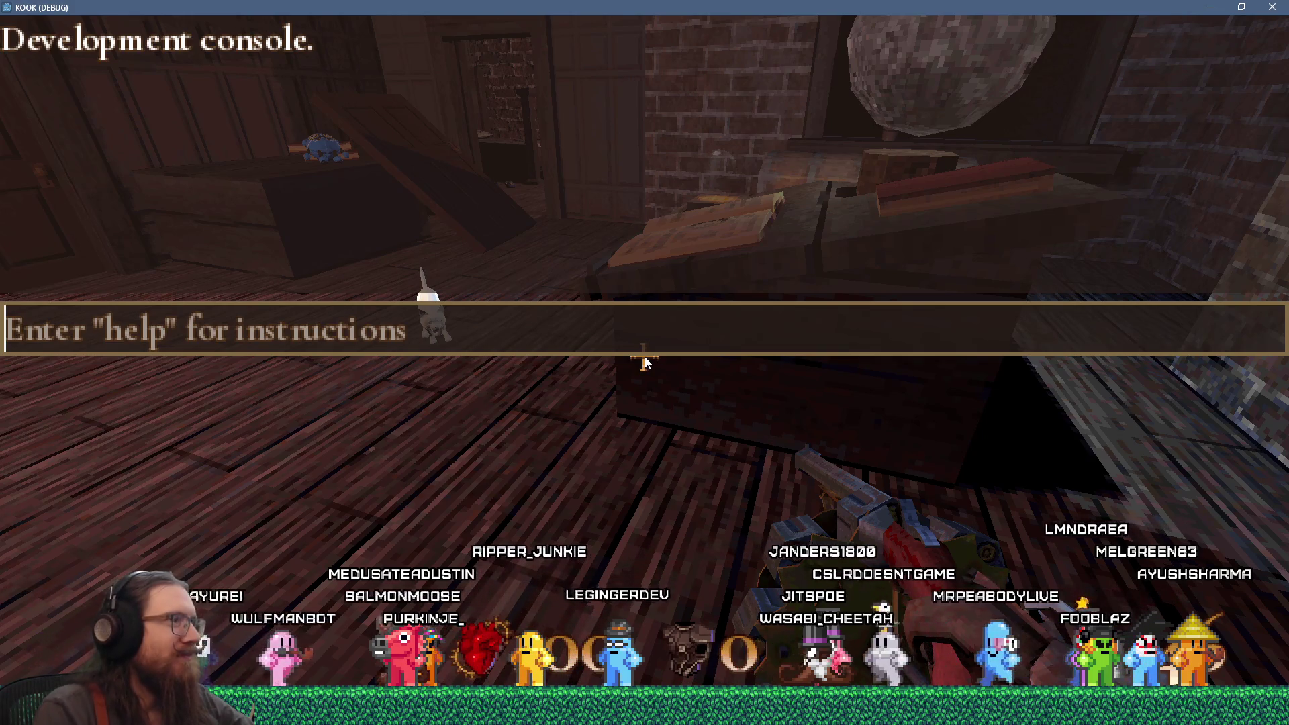
Step: Run the 'quit' console command to close KOOK and return to player_system.gd
{"action": "type", "text": "quit"}
{"action": "key", "text": "Return"}
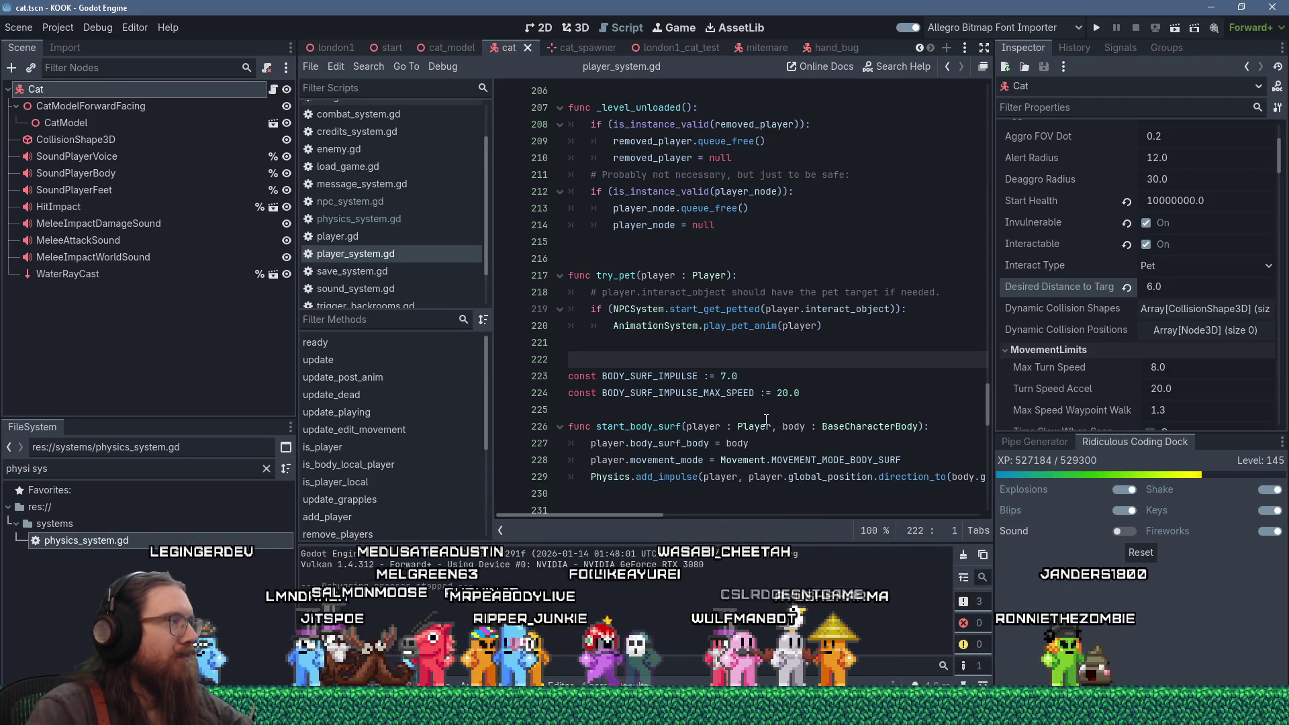
Step: Save the REAPER cat audio project with Ctrl+S, then return to Godot
{"action": "key", "text": "alt+Tab"}
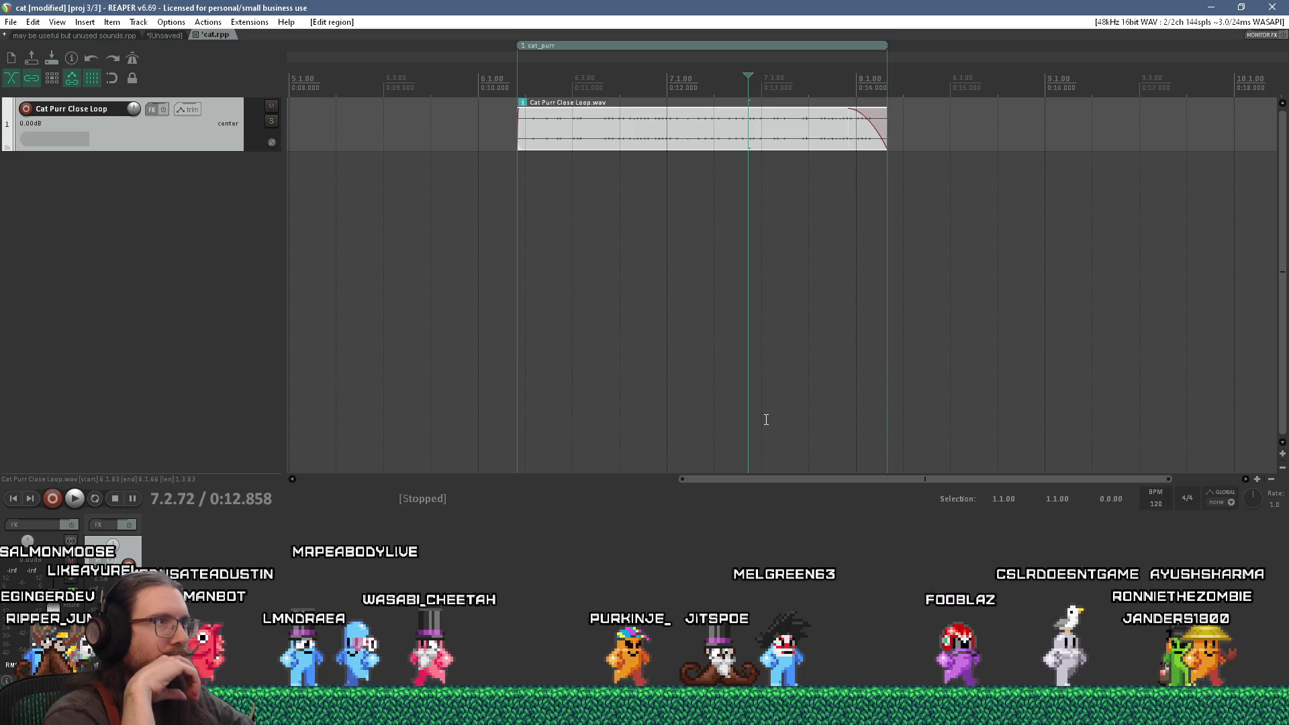
{"action": "key", "text": "ctrl+s"}
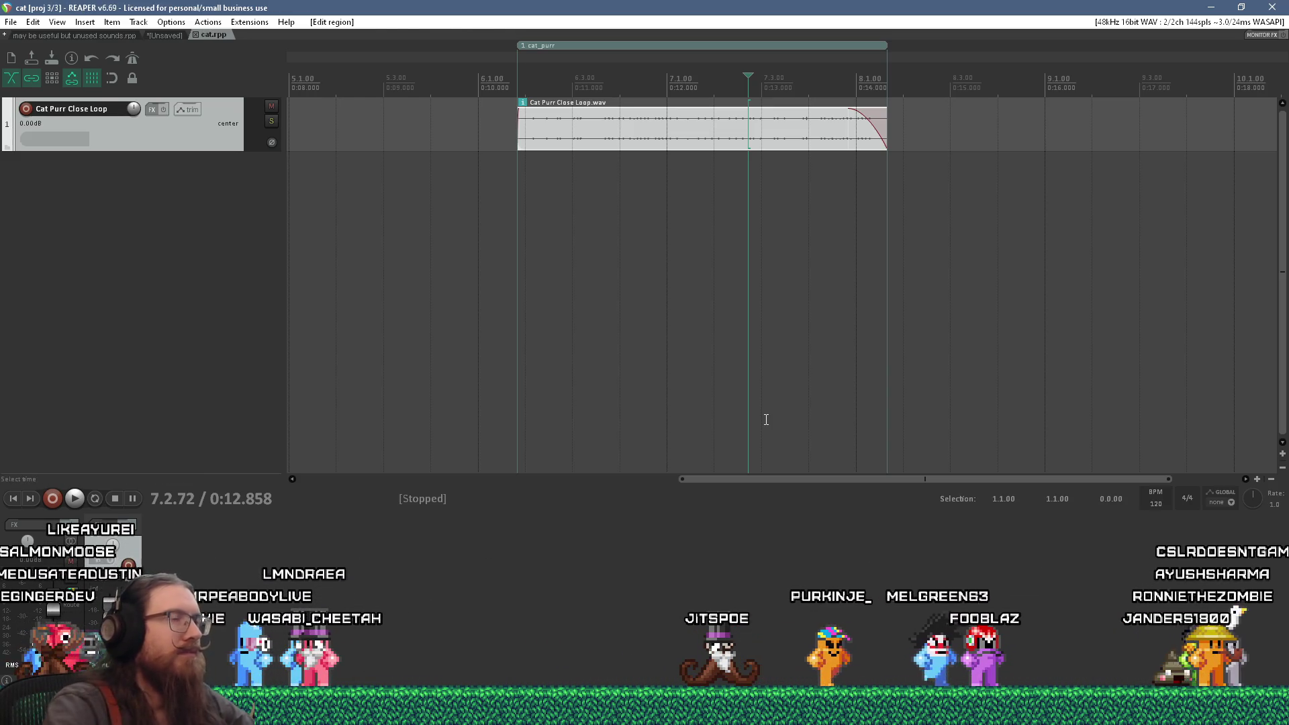
{"action": "key", "text": "alt+Tab"}
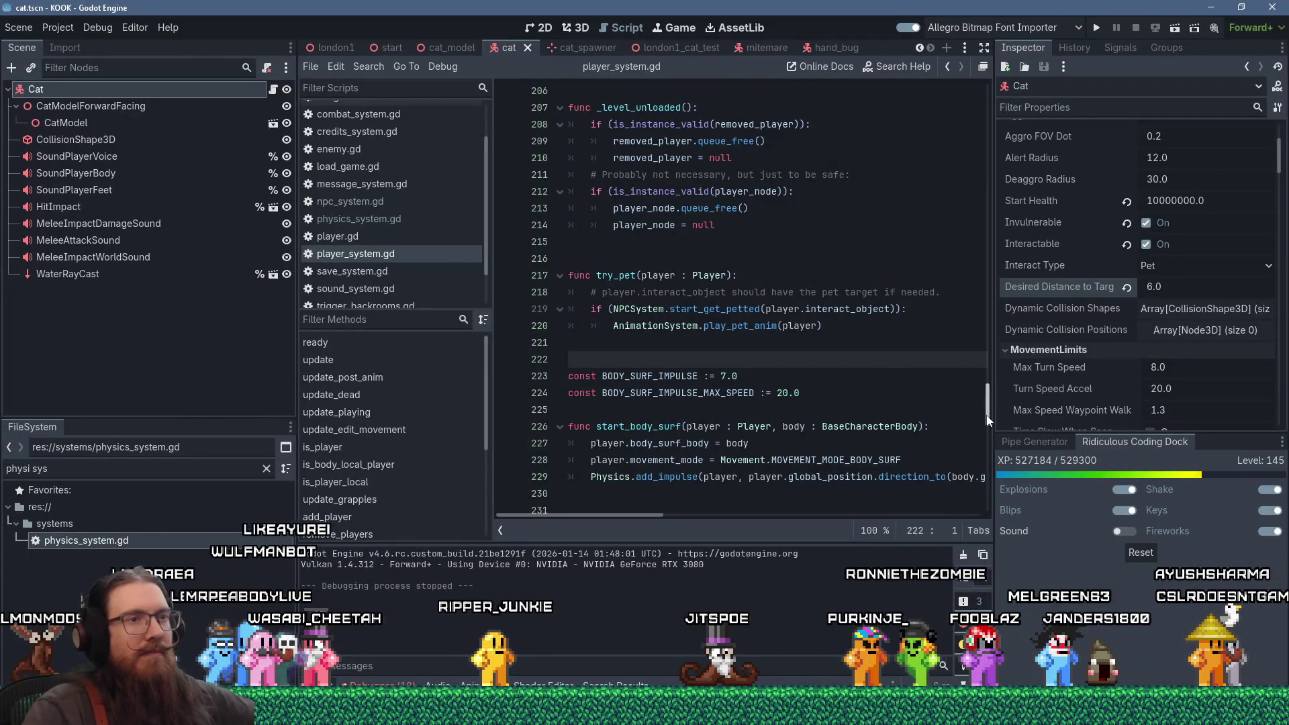
Step: Scroll player_system.gd back to its top and open the Search menu
{"action": "left_click_drag", "start_coordinate": [987, 404], "coordinate": [1003, 95]}
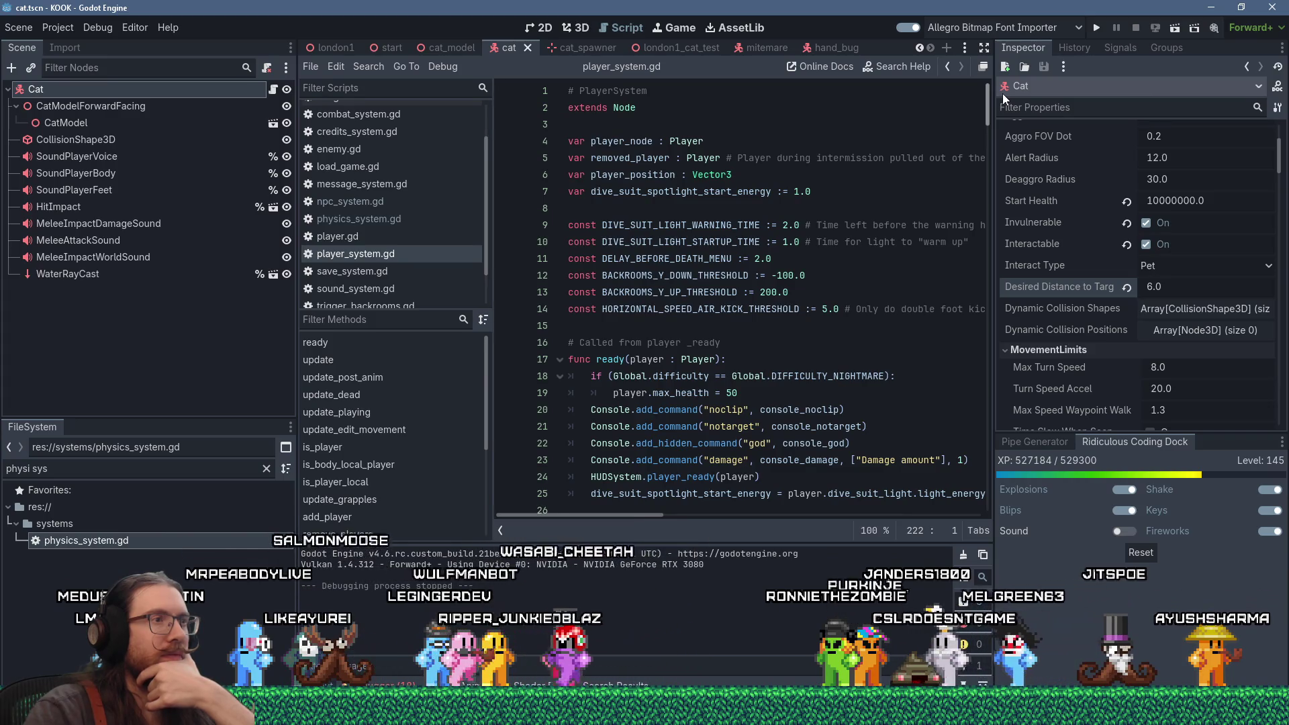
{"action": "left_click_drag", "start_coordinate": [1003, 110], "coordinate": [999, 137]}
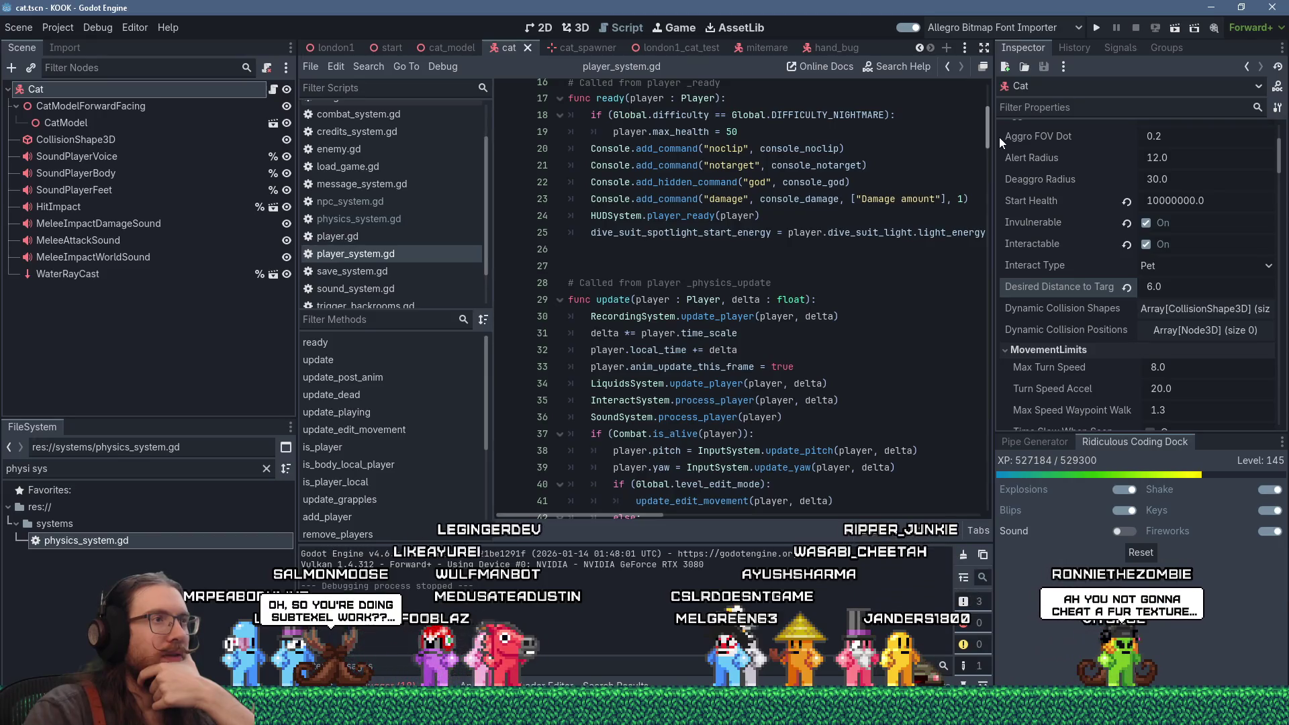
{"action": "left_click_drag", "start_coordinate": [999, 137], "coordinate": [1006, 102]}
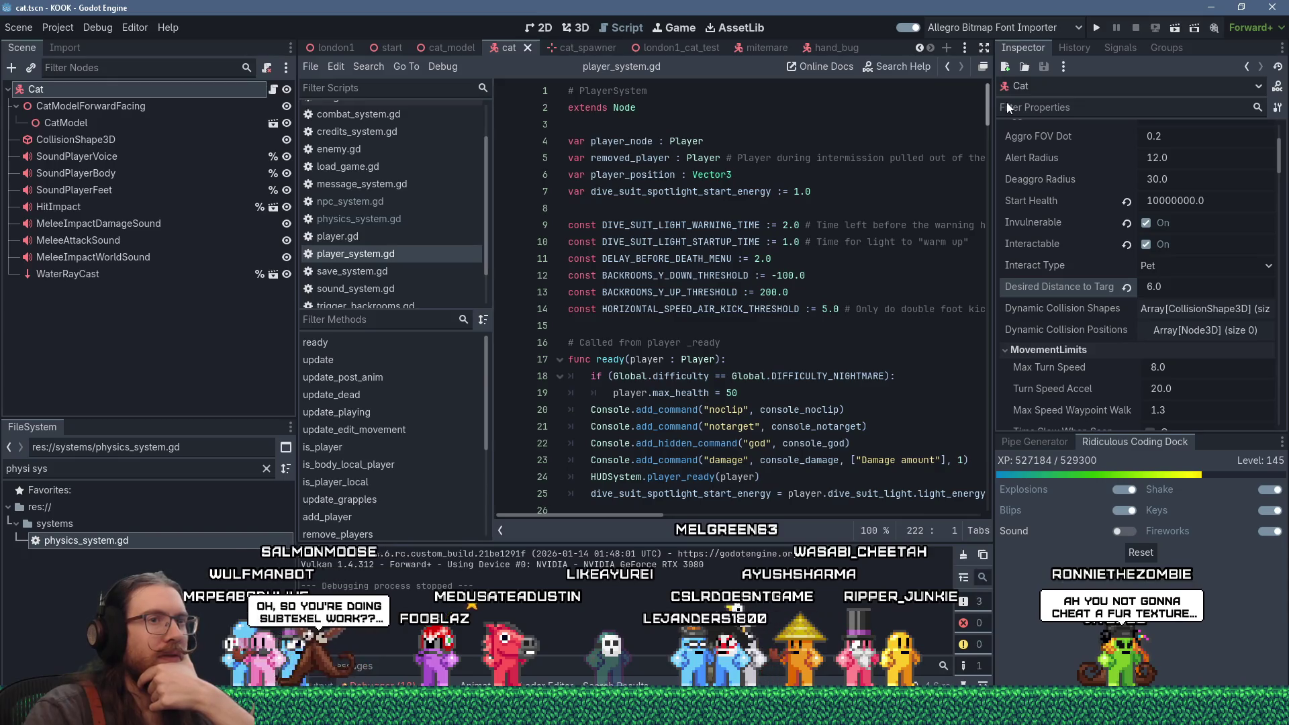
{"action": "left_click", "coordinate": [380, 63]}
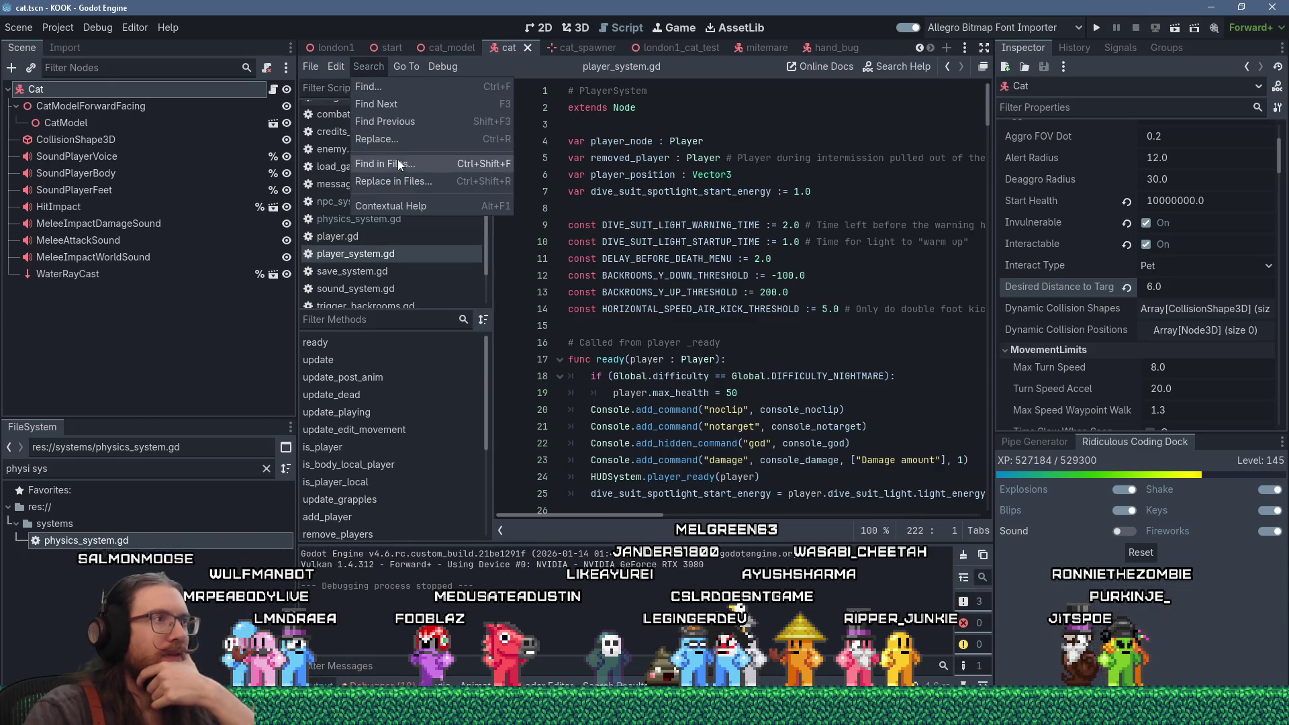
Step: Find 'desired_distance' across the project (13 matches, 3 files) and open npc_system.gd line 1302
{"action": "left_click", "coordinate": [400, 164]}
{"action": "type", "text": "desired_distance"}
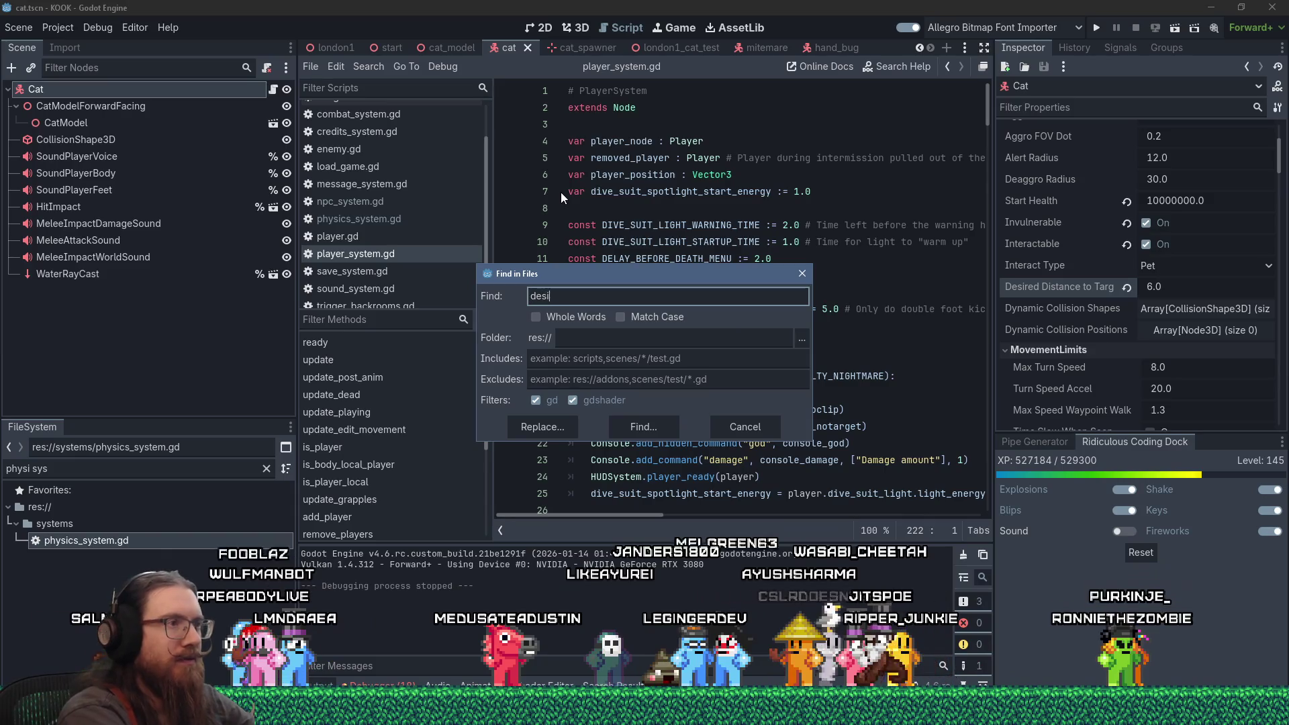
{"action": "key", "text": "Return"}
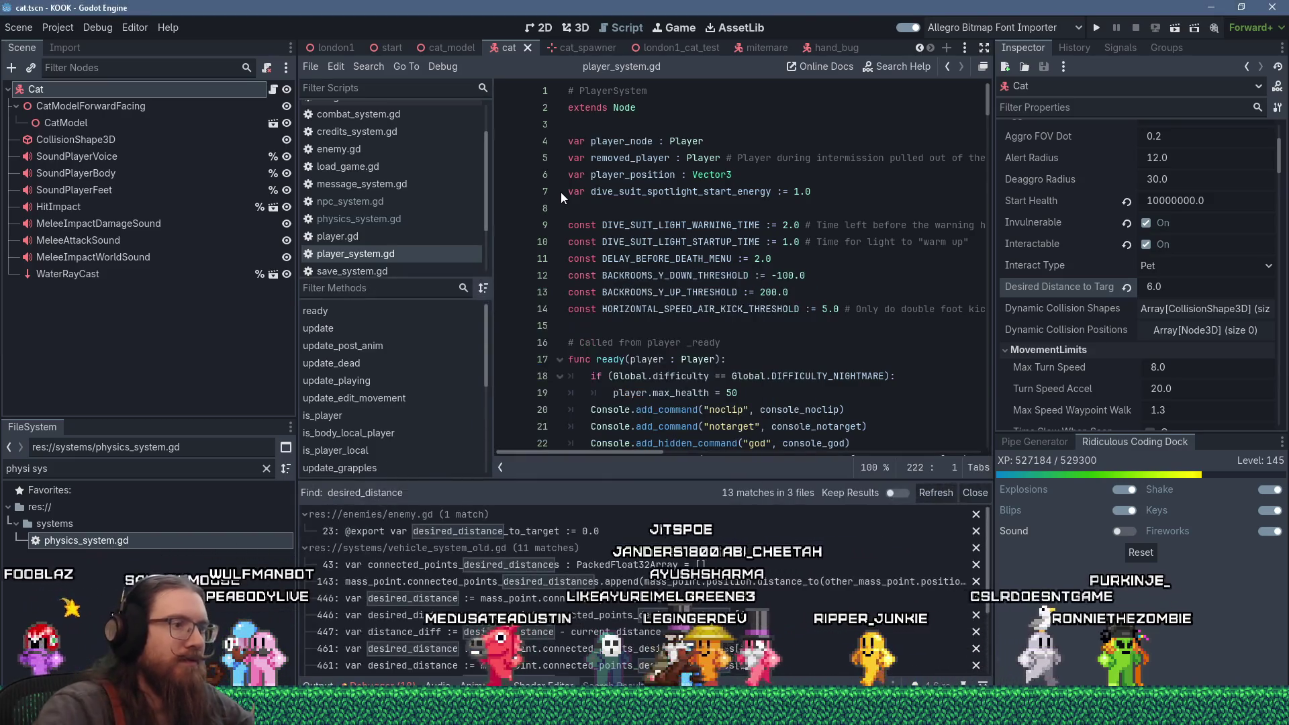
{"action": "left_click_drag", "start_coordinate": [687, 479], "coordinate": [687, 398]}
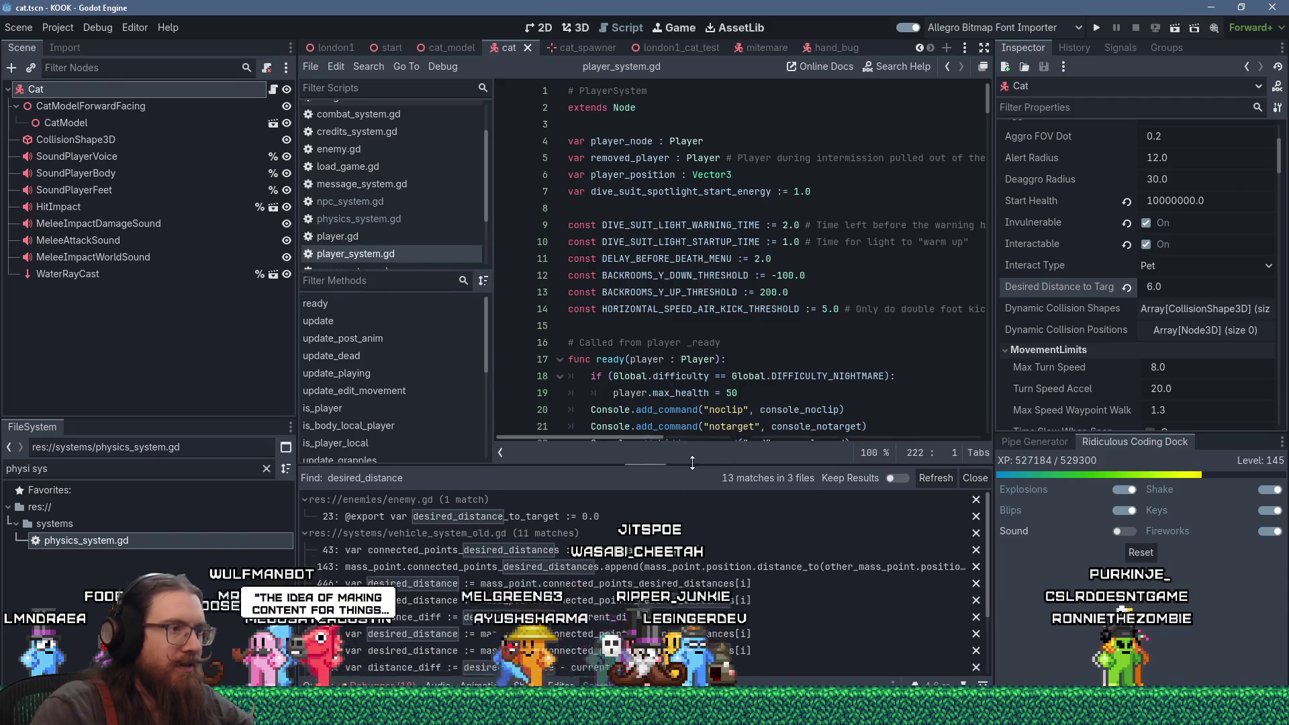
{"action": "scroll", "coordinate": [755, 616], "scroll_direction": "down", "scroll_amount": 1}
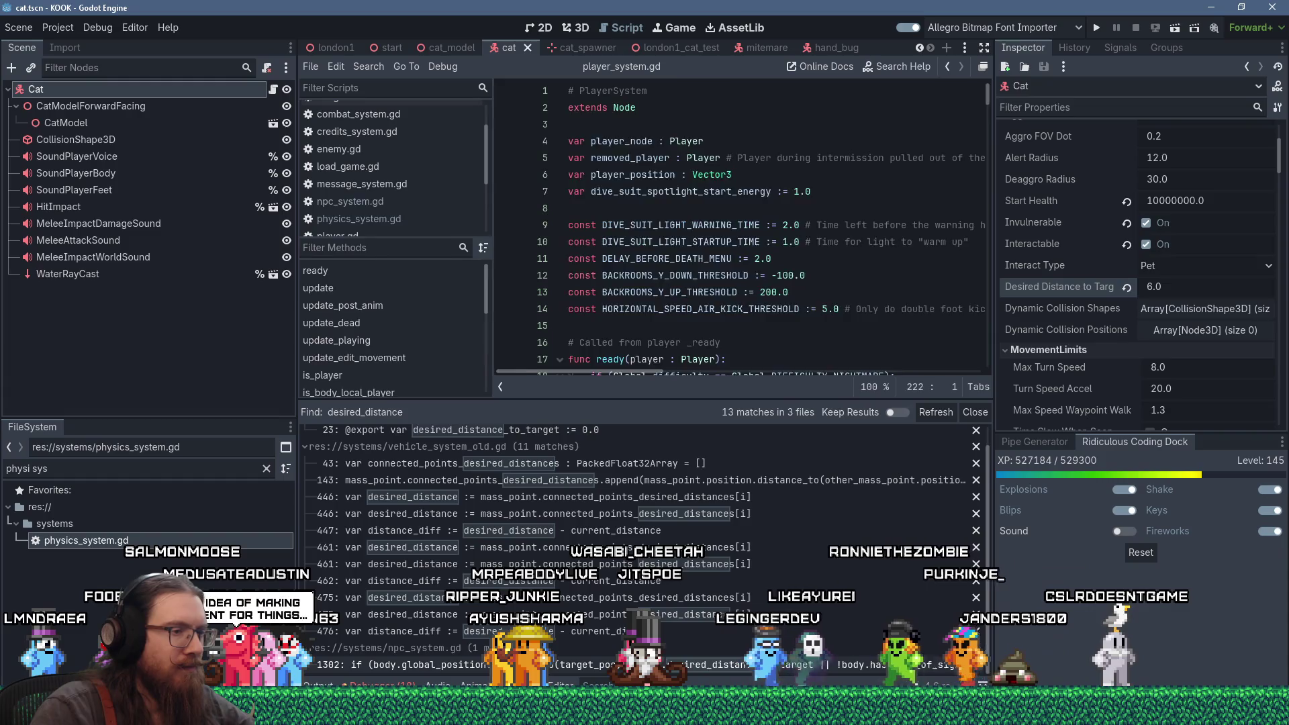
{"action": "left_click", "coordinate": [750, 663]}
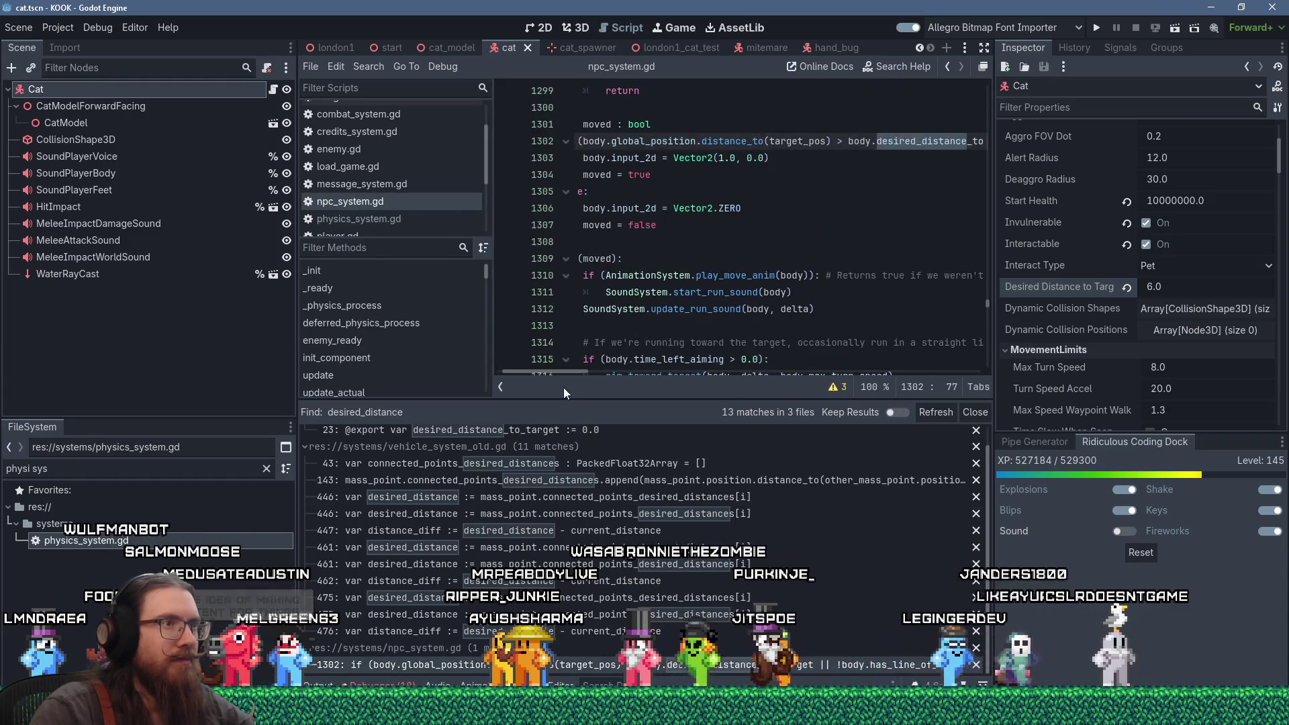
{"action": "left_click_drag", "start_coordinate": [558, 374], "coordinate": [533, 369]}
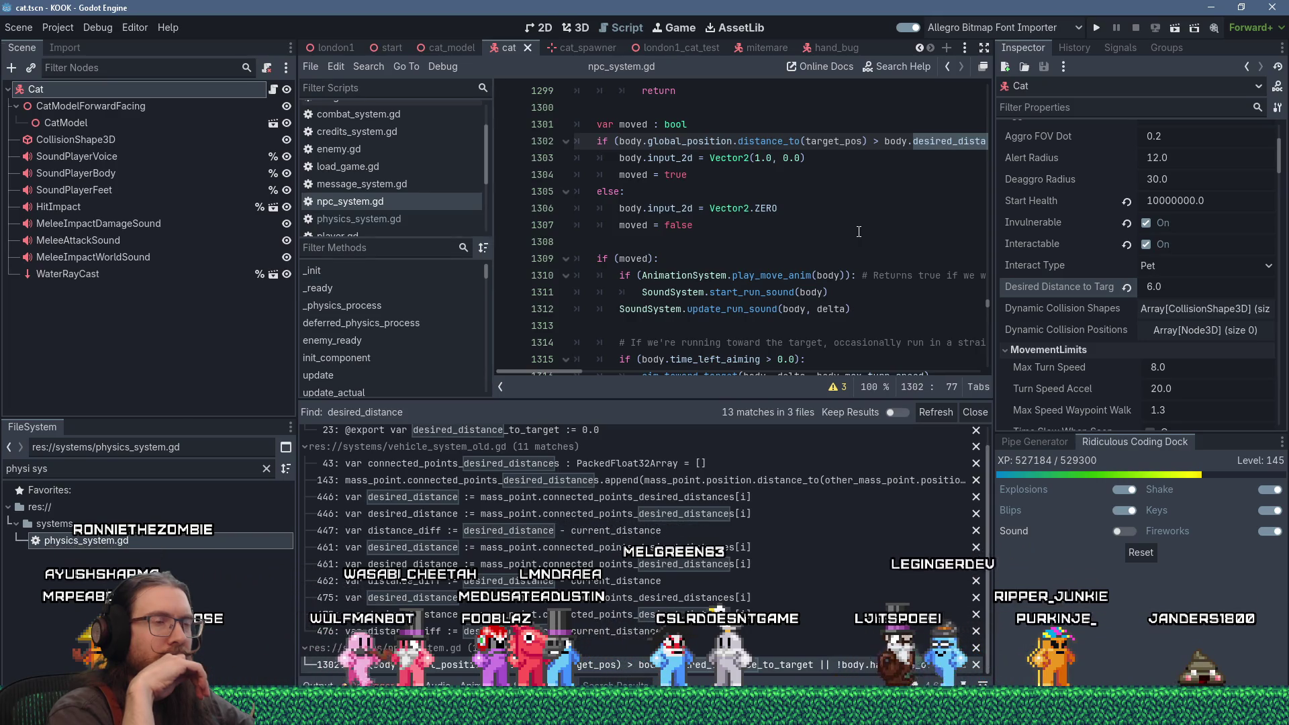
Step: Switch the bottom panel to Output, hiding the search results above the npc_system.gd code
{"action": "left_click", "coordinate": [318, 685]}
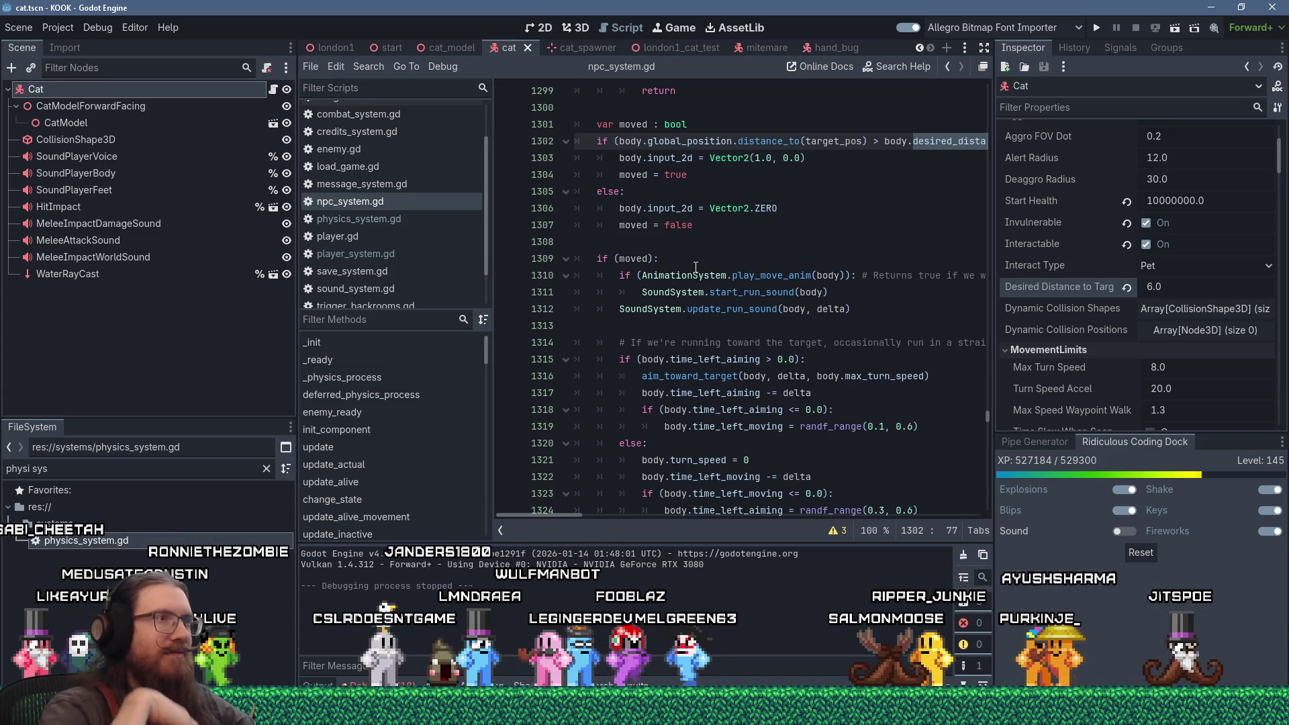
{"action": "scroll", "coordinate": [809, 213], "scroll_direction": "up", "scroll_amount": 2}
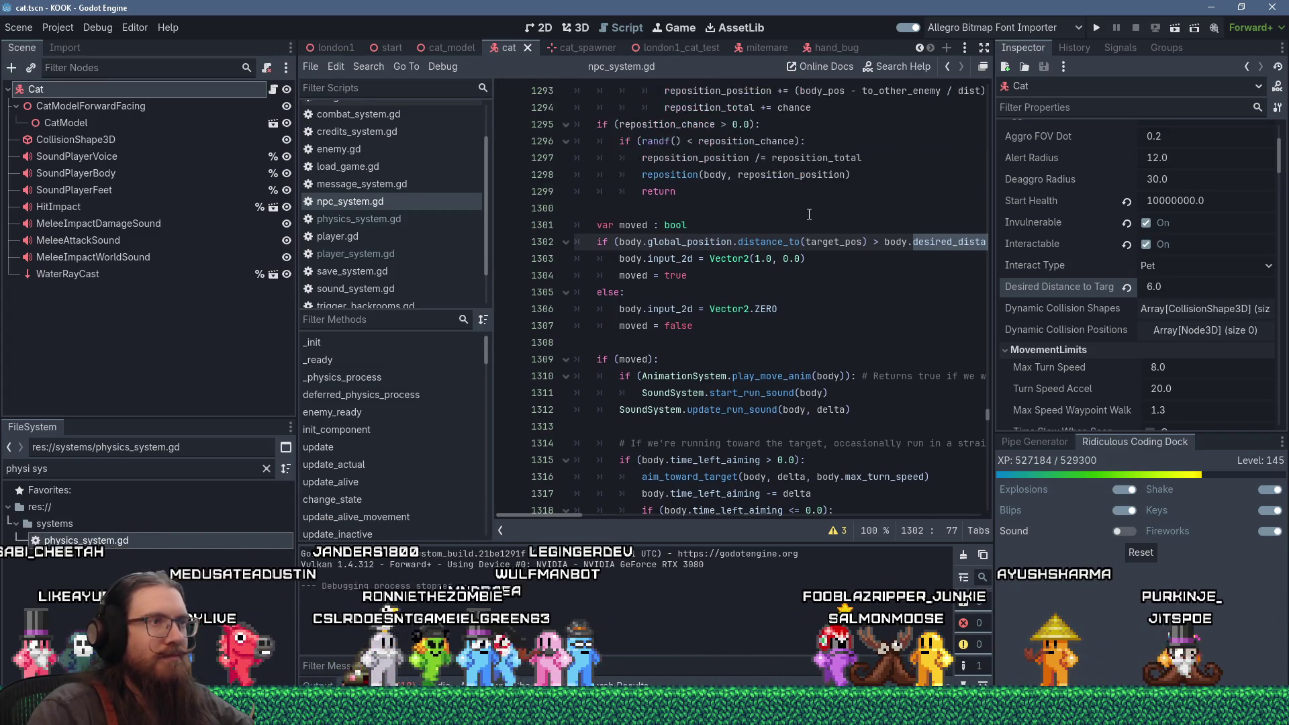
{"action": "scroll", "coordinate": [809, 213], "scroll_direction": "up", "scroll_amount": 4}
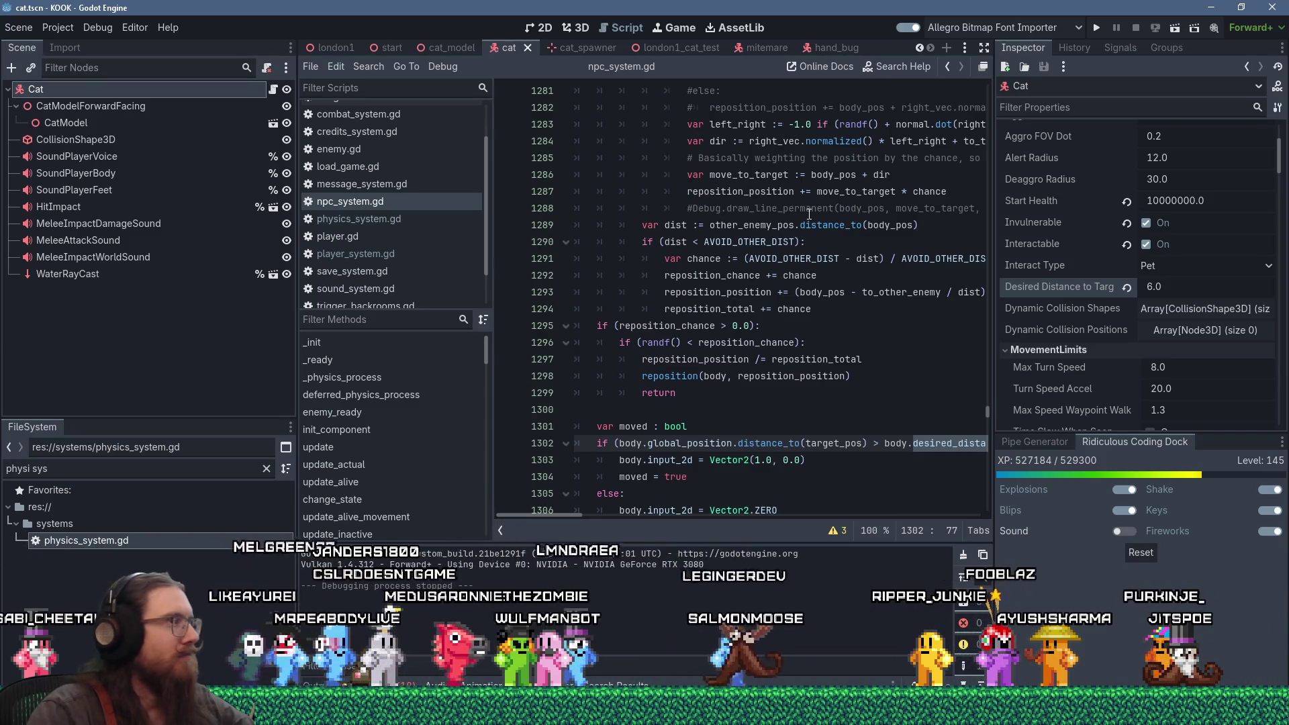
{"action": "scroll", "coordinate": [809, 214], "scroll_direction": "down", "scroll_amount": 7}
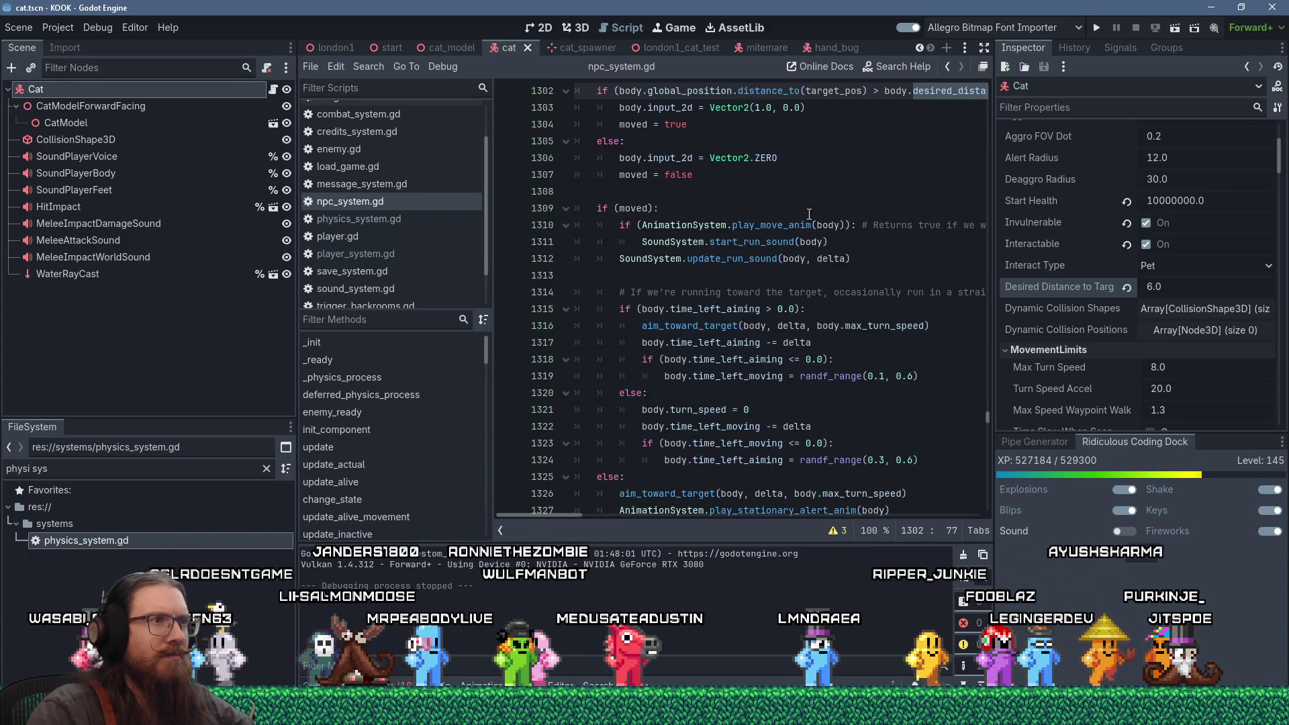
{"action": "scroll", "coordinate": [809, 213], "scroll_direction": "up", "scroll_amount": 3}
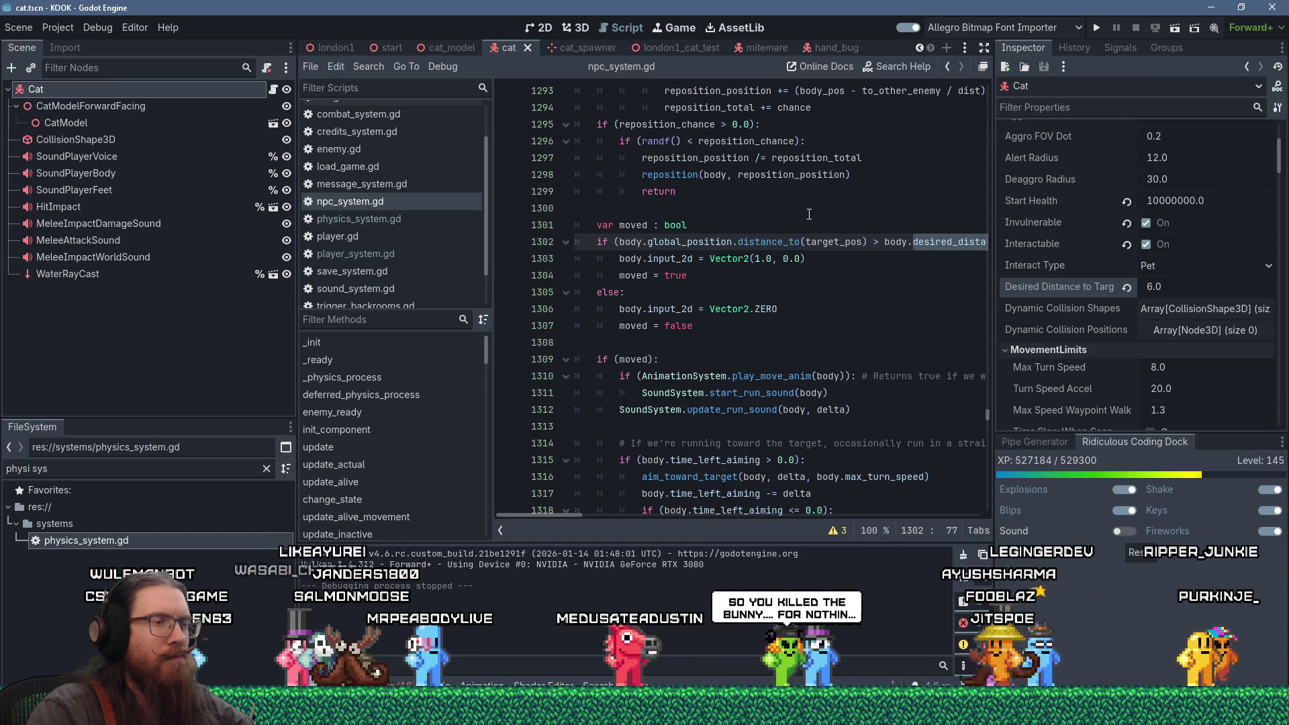
{"action": "scroll", "coordinate": [809, 214], "scroll_direction": "down", "scroll_amount": 3}
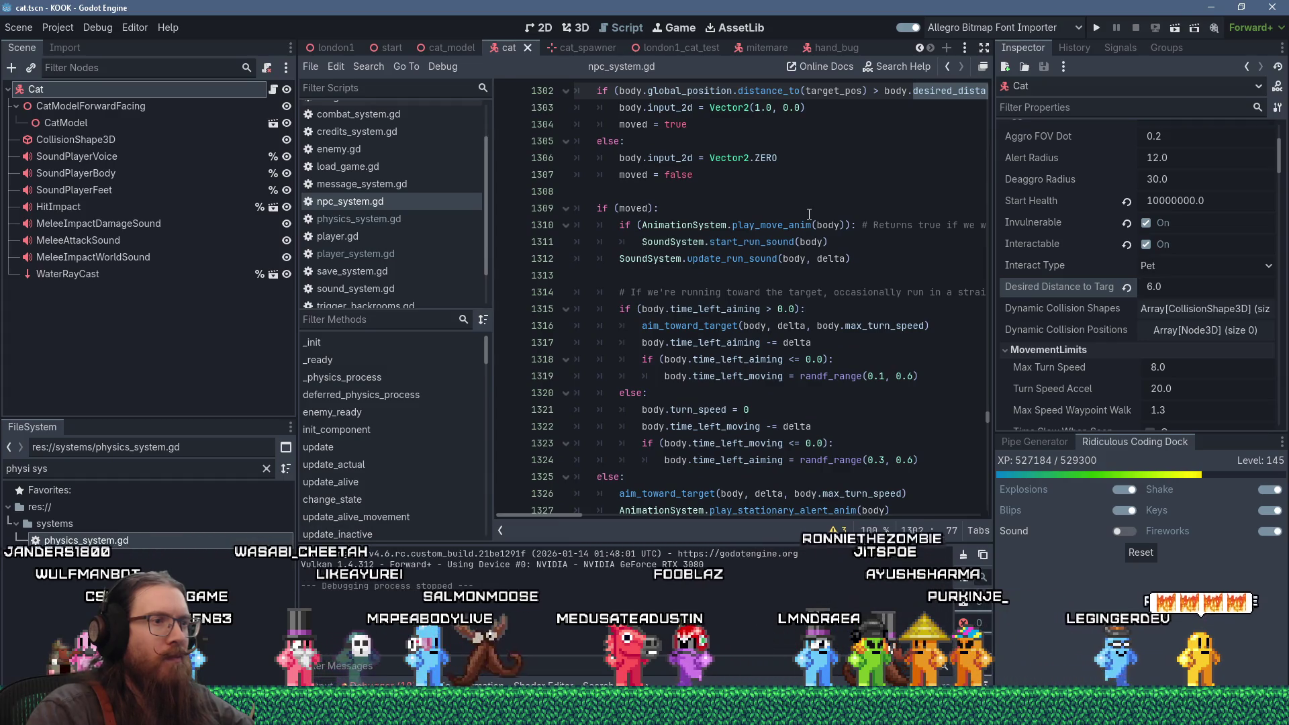
{"action": "scroll", "coordinate": [809, 213], "scroll_direction": "down", "scroll_amount": 2}
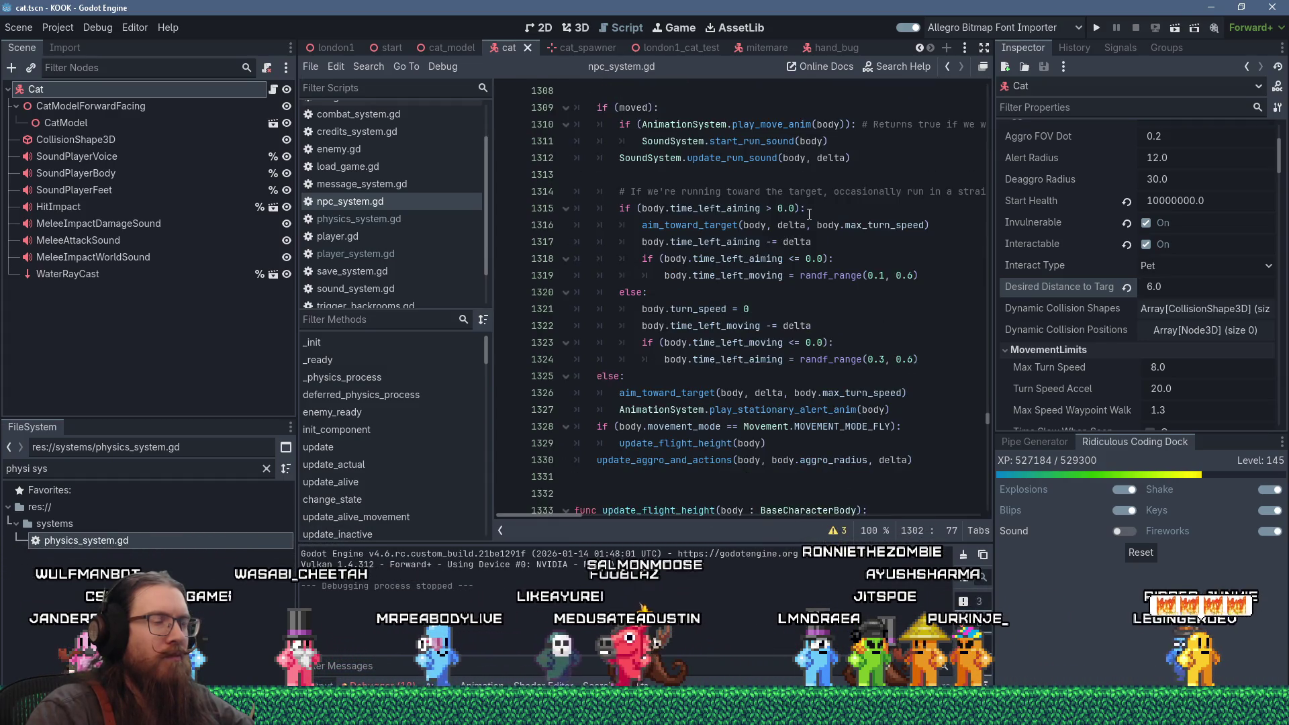
{"action": "scroll", "coordinate": [809, 213], "scroll_direction": "up", "scroll_amount": 3}
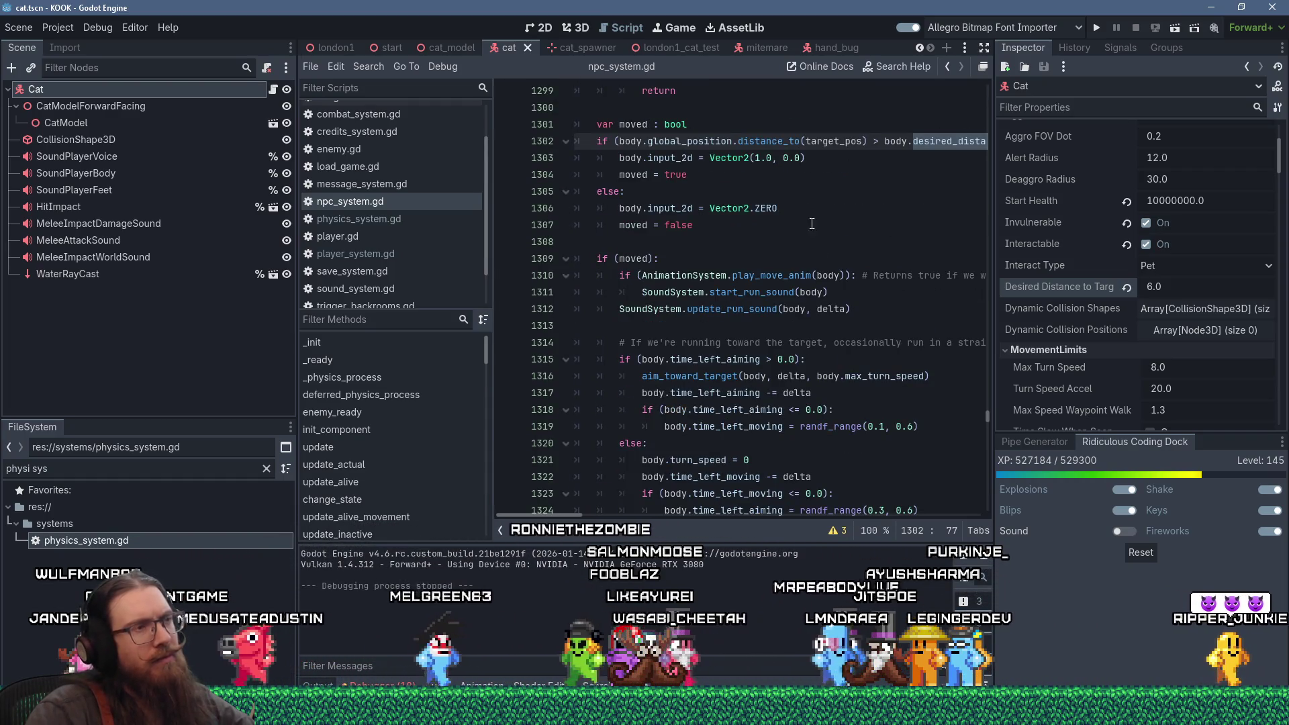
{"action": "mouse_move", "coordinate": [833, 267]}
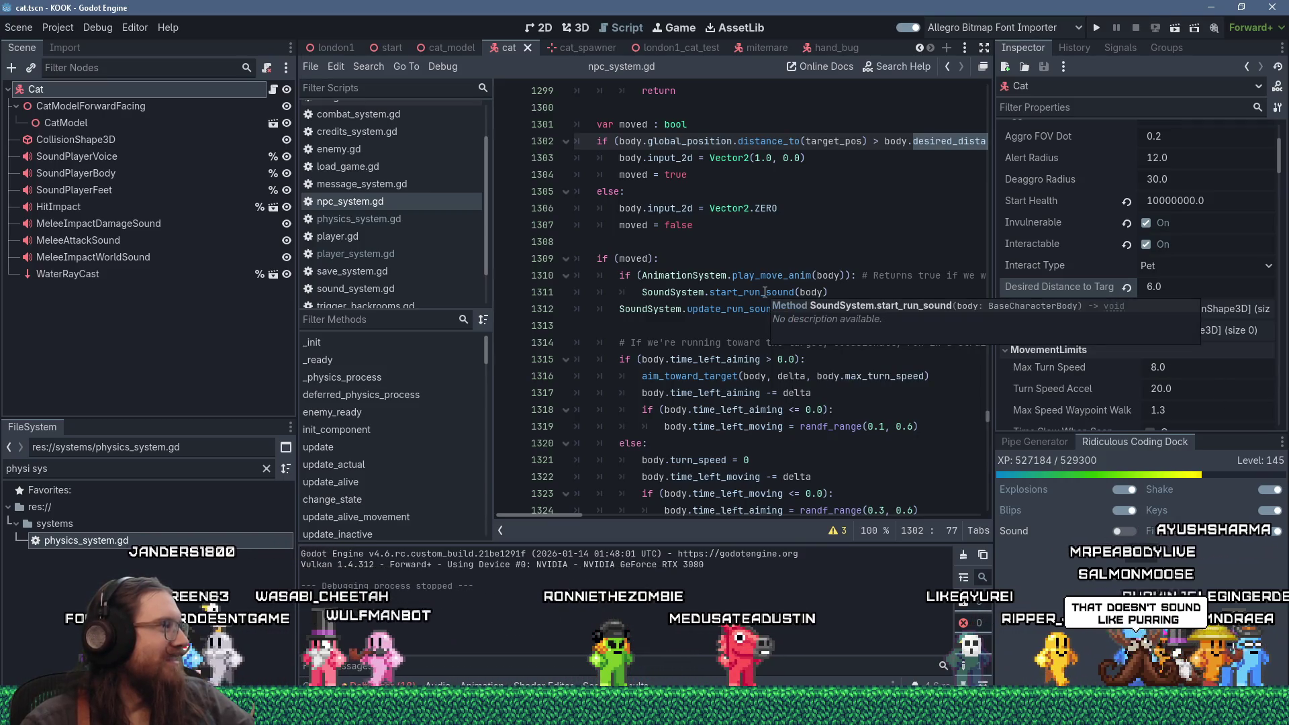
{"action": "left_click", "coordinate": [826, 276]}
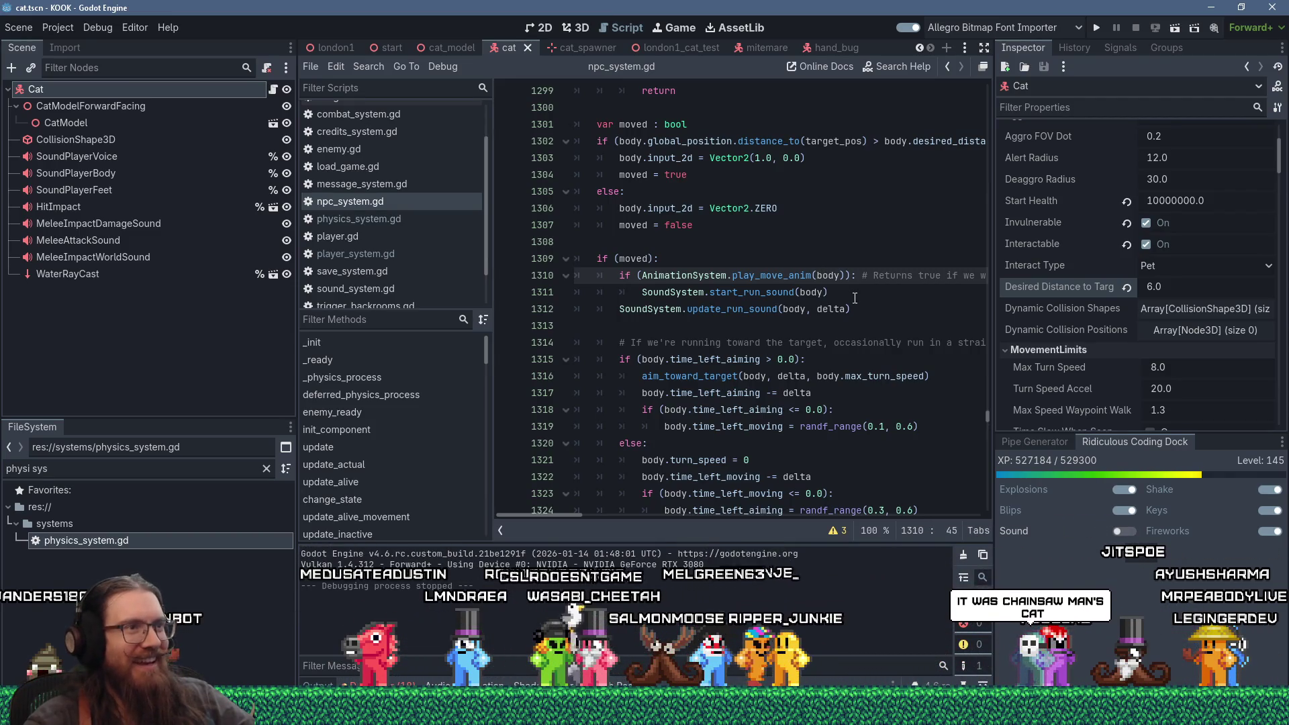
{"action": "scroll", "coordinate": [855, 298], "scroll_direction": "down", "scroll_amount": 1}
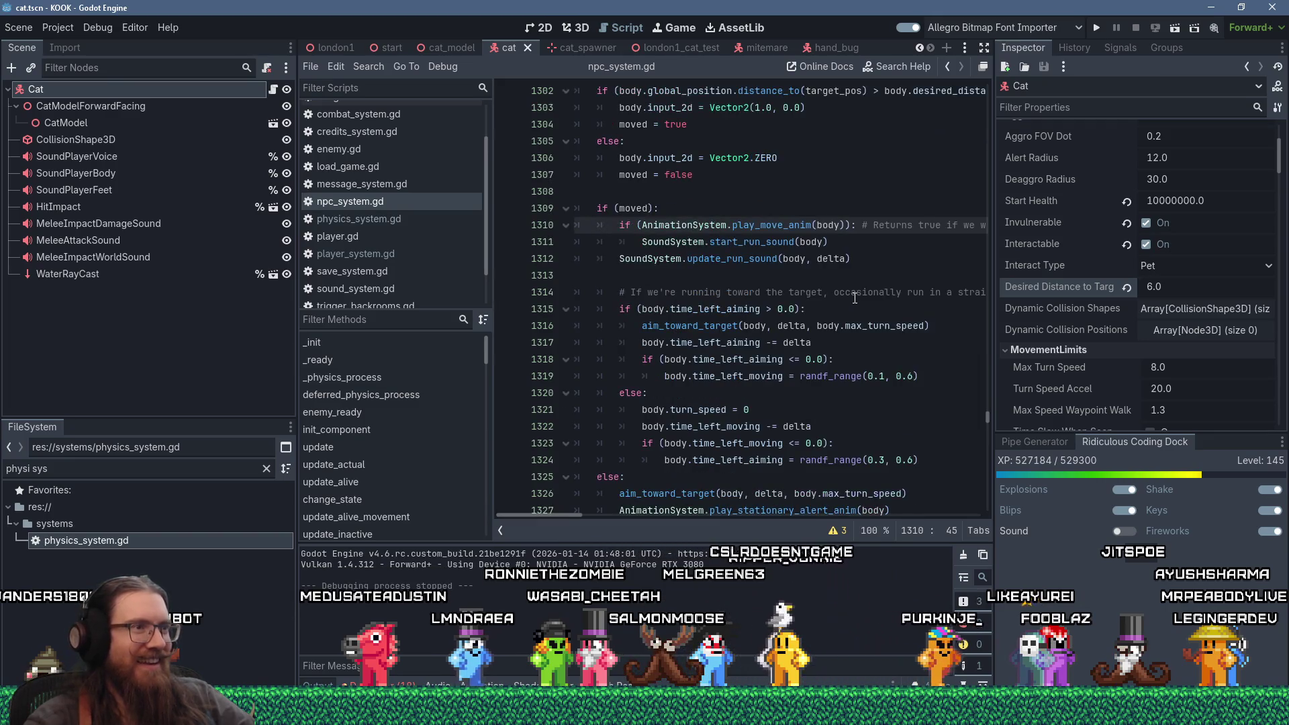
{"action": "scroll", "coordinate": [854, 298], "scroll_direction": "up", "scroll_amount": 4}
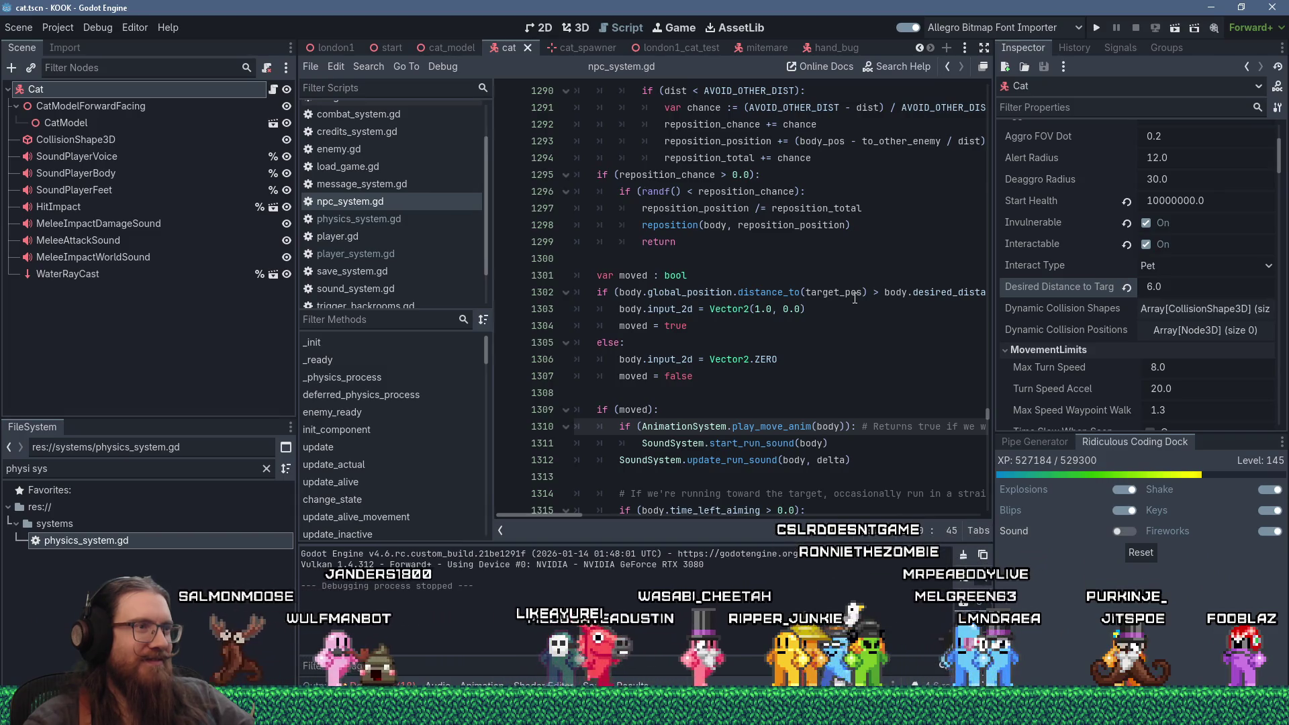
{"action": "scroll", "coordinate": [854, 298], "scroll_direction": "down", "scroll_amount": 2}
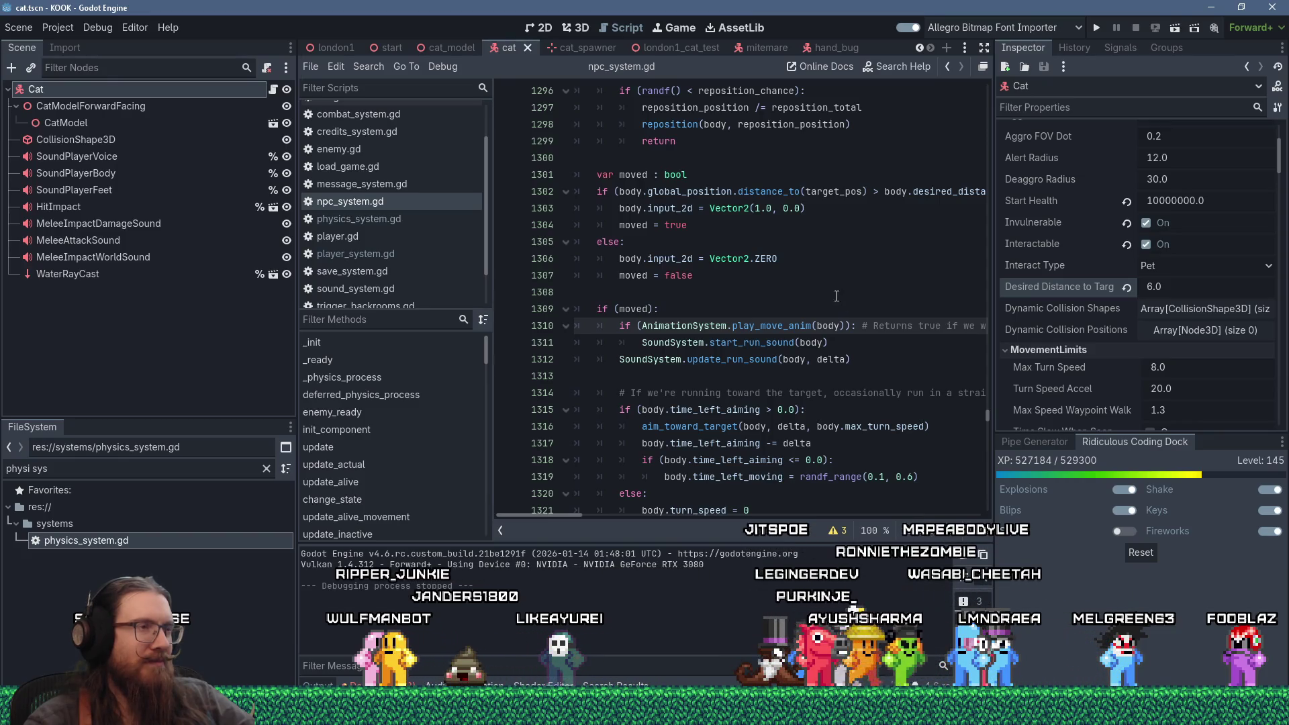
Step: Highlight 'moved', fold the if (moved) block, and jump to play_stationary_alert_anim's definition in animation_system.gd
{"action": "double_click", "coordinate": [642, 275]}
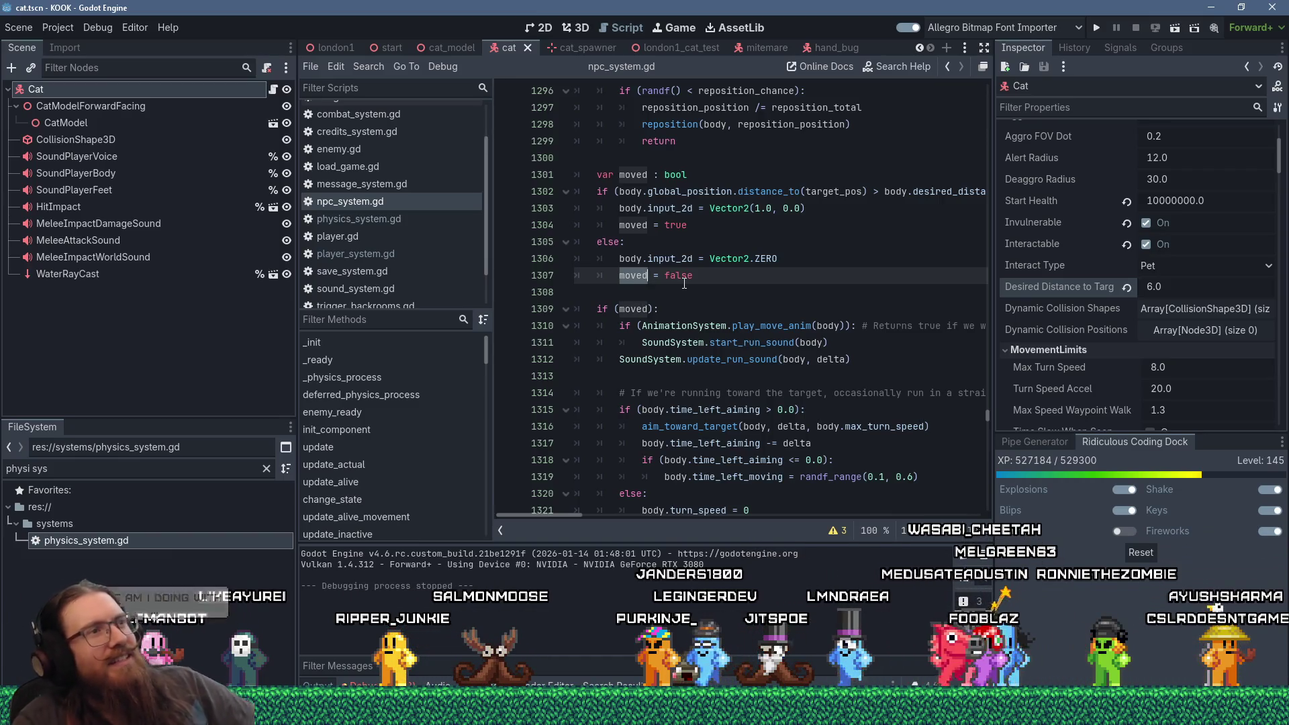
{"action": "scroll", "coordinate": [684, 284], "scroll_direction": "up", "scroll_amount": 6}
{"action": "scroll", "coordinate": [693, 279], "scroll_direction": "up", "scroll_amount": 8}
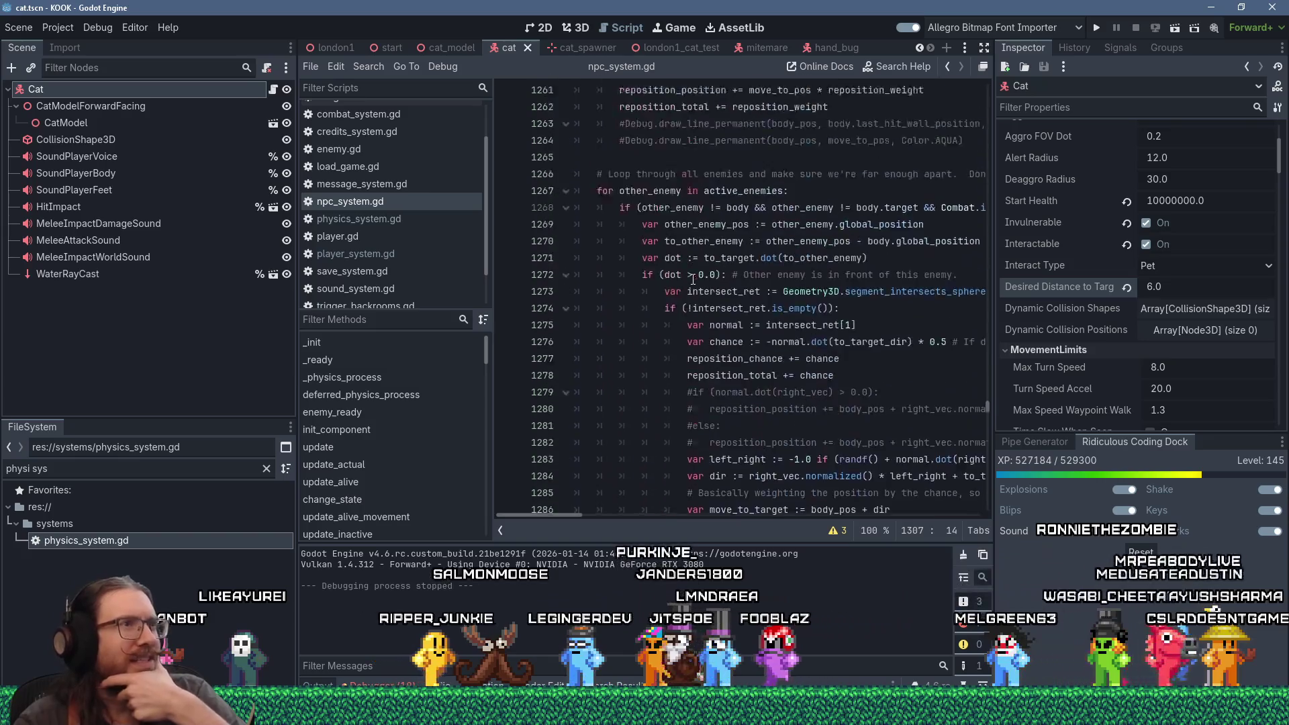
{"action": "scroll", "coordinate": [693, 279], "scroll_direction": "up", "scroll_amount": 7}
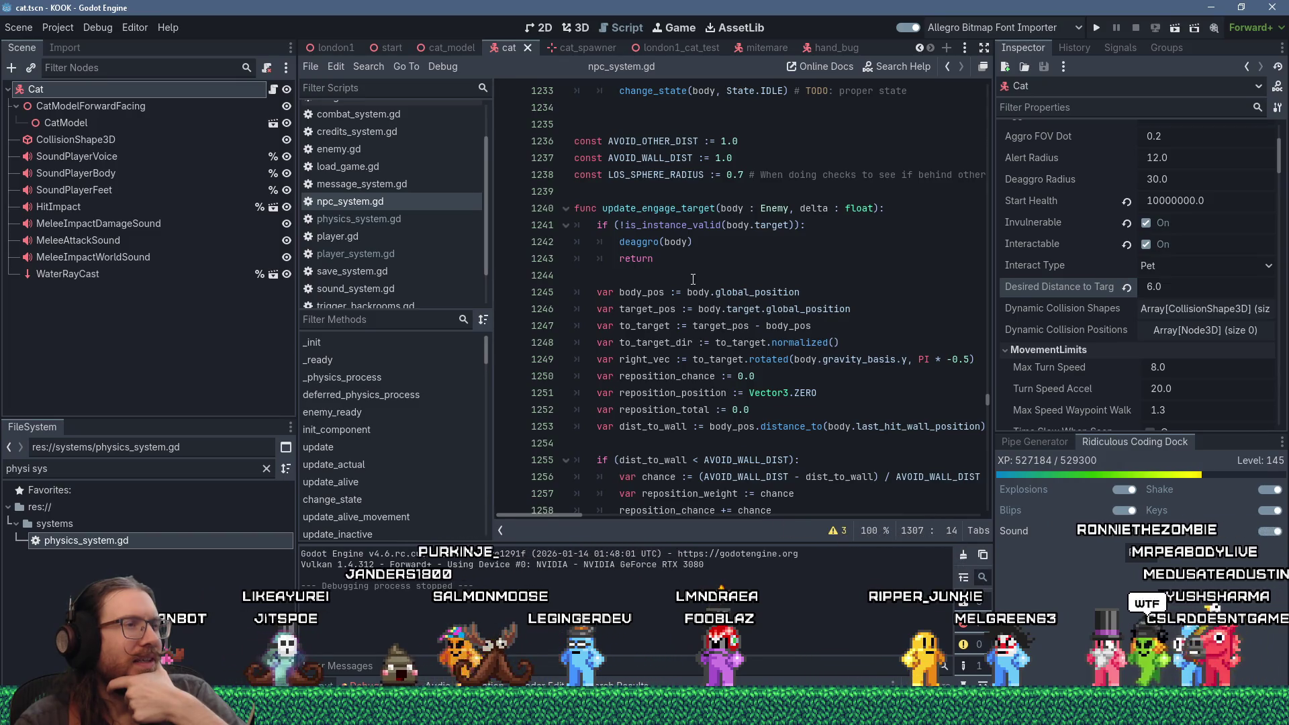
{"action": "scroll", "coordinate": [693, 279], "scroll_direction": "down", "scroll_amount": 20}
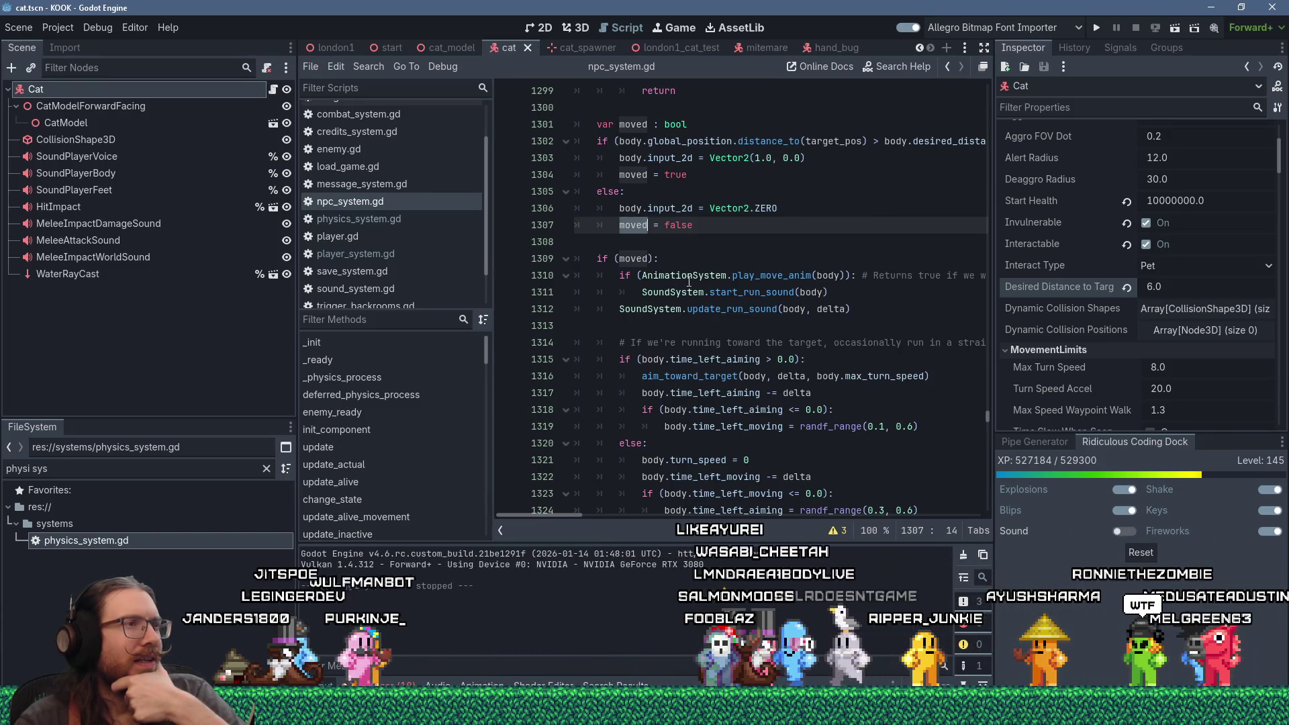
{"action": "left_click", "coordinate": [566, 259]}
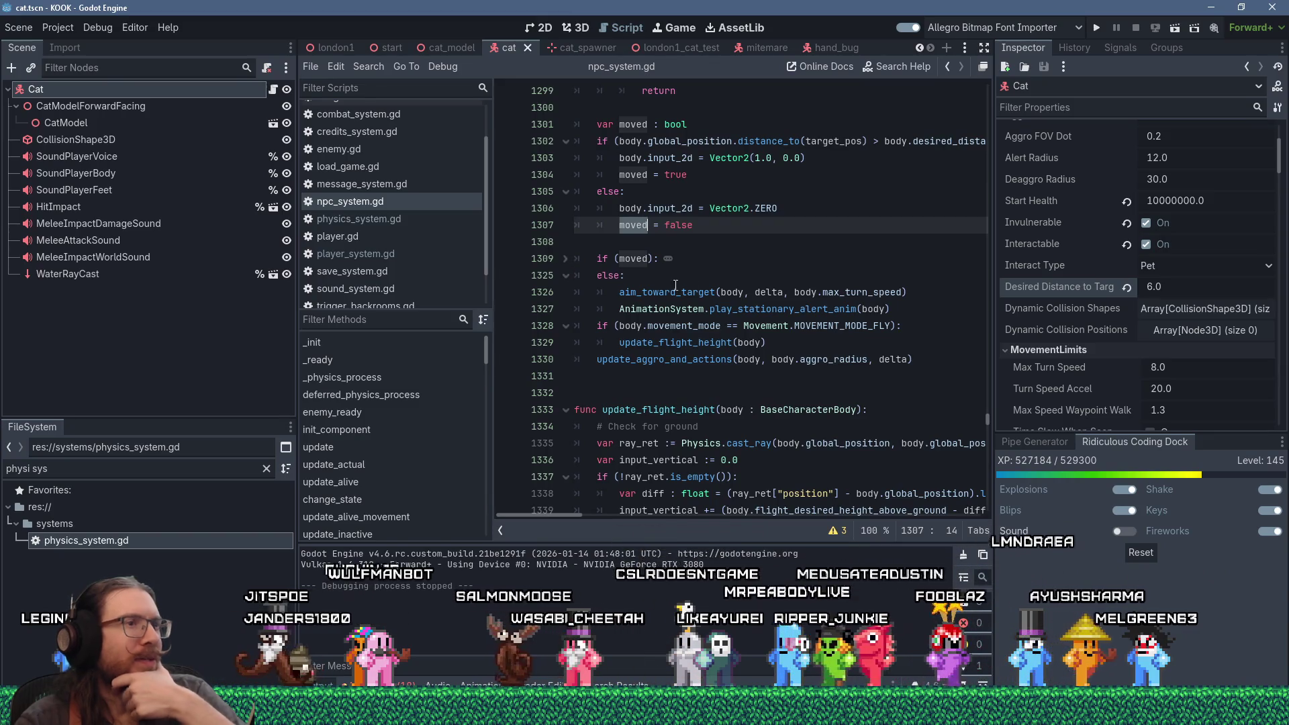
{"action": "left_click", "coordinate": [789, 309]}
{"action": "left_click", "coordinate": [788, 310], "text": "ctrl"}
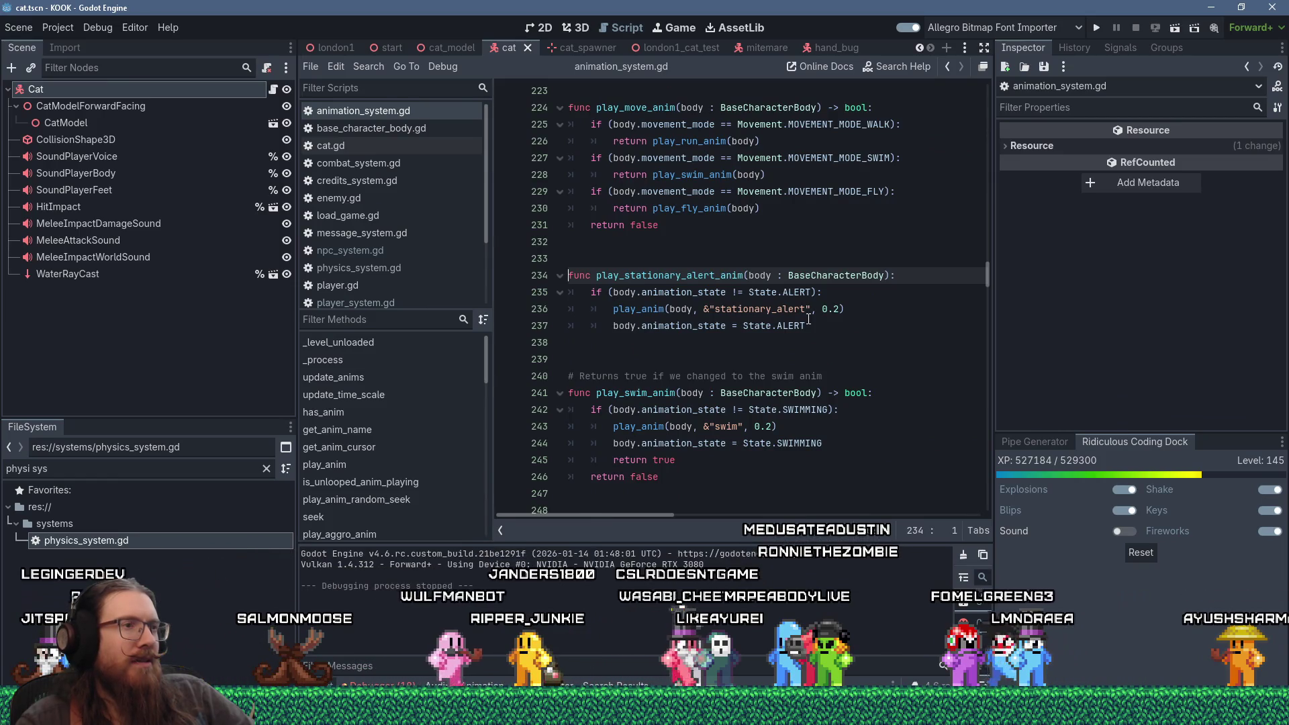
{"action": "double_click", "coordinate": [771, 308]}
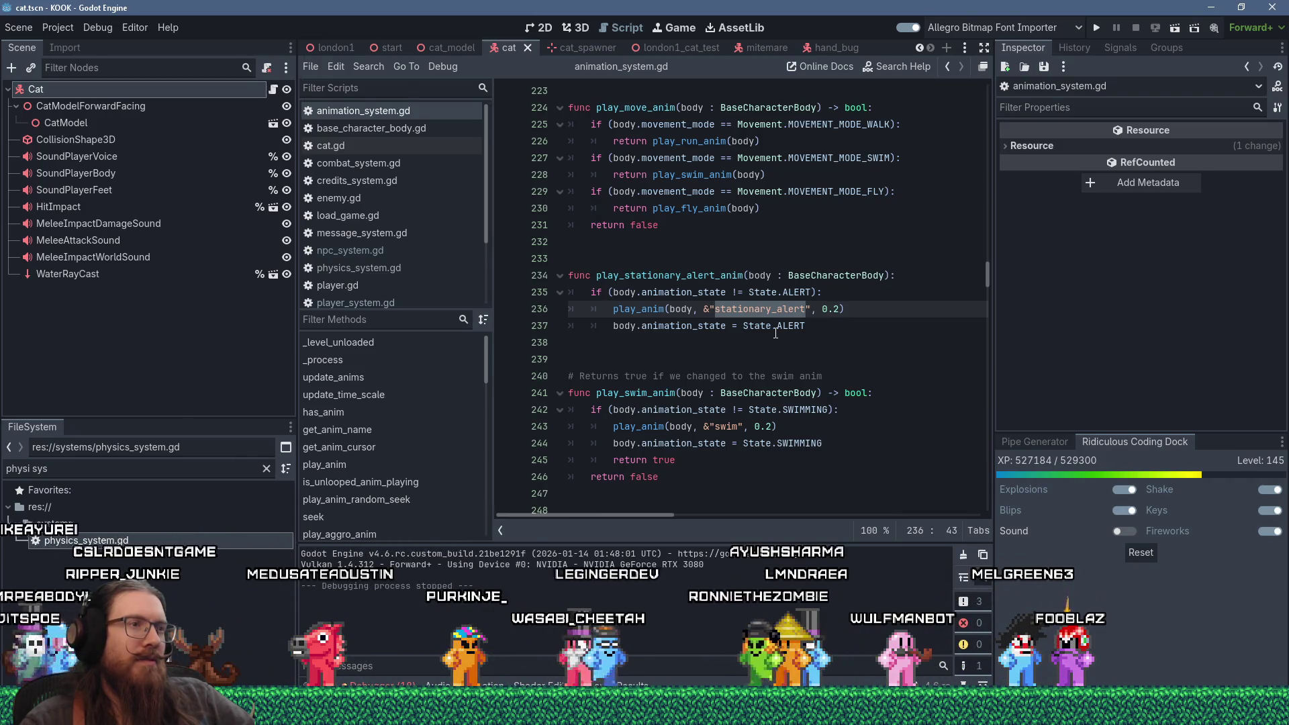
{"action": "mouse_move", "coordinate": [777, 330]}
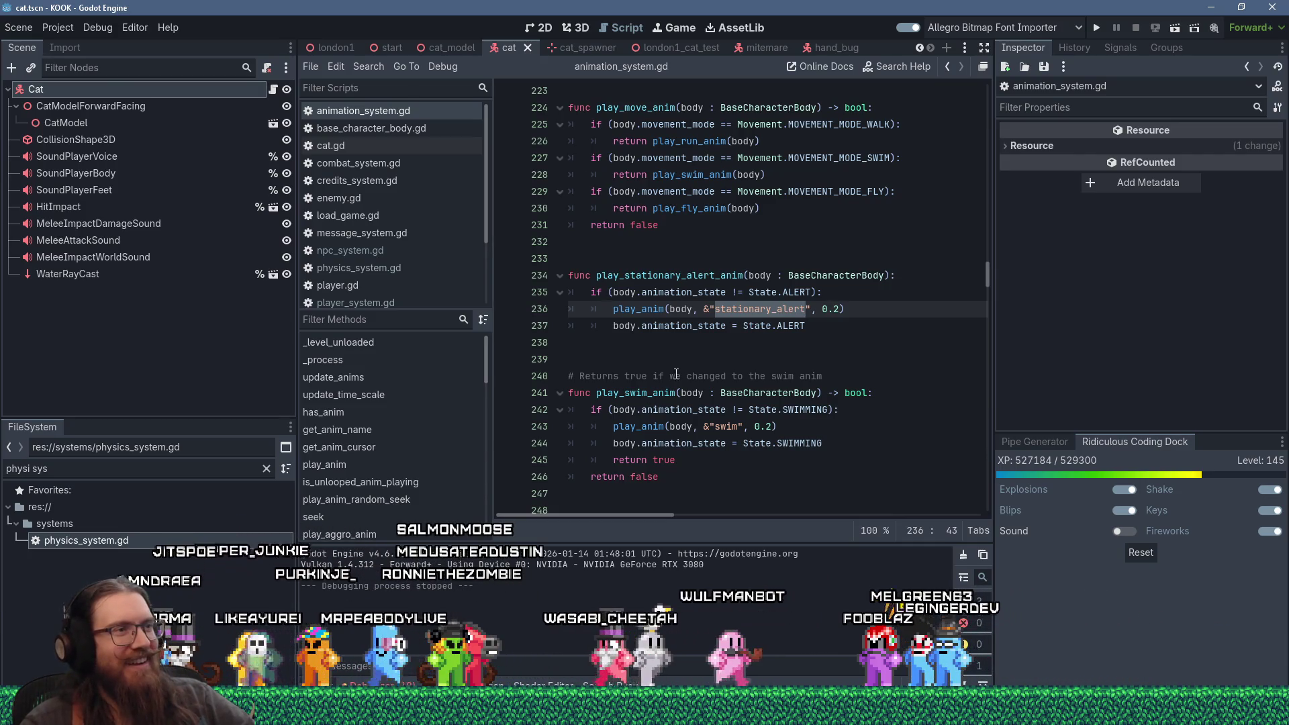
{"action": "left_click", "coordinate": [688, 353]}
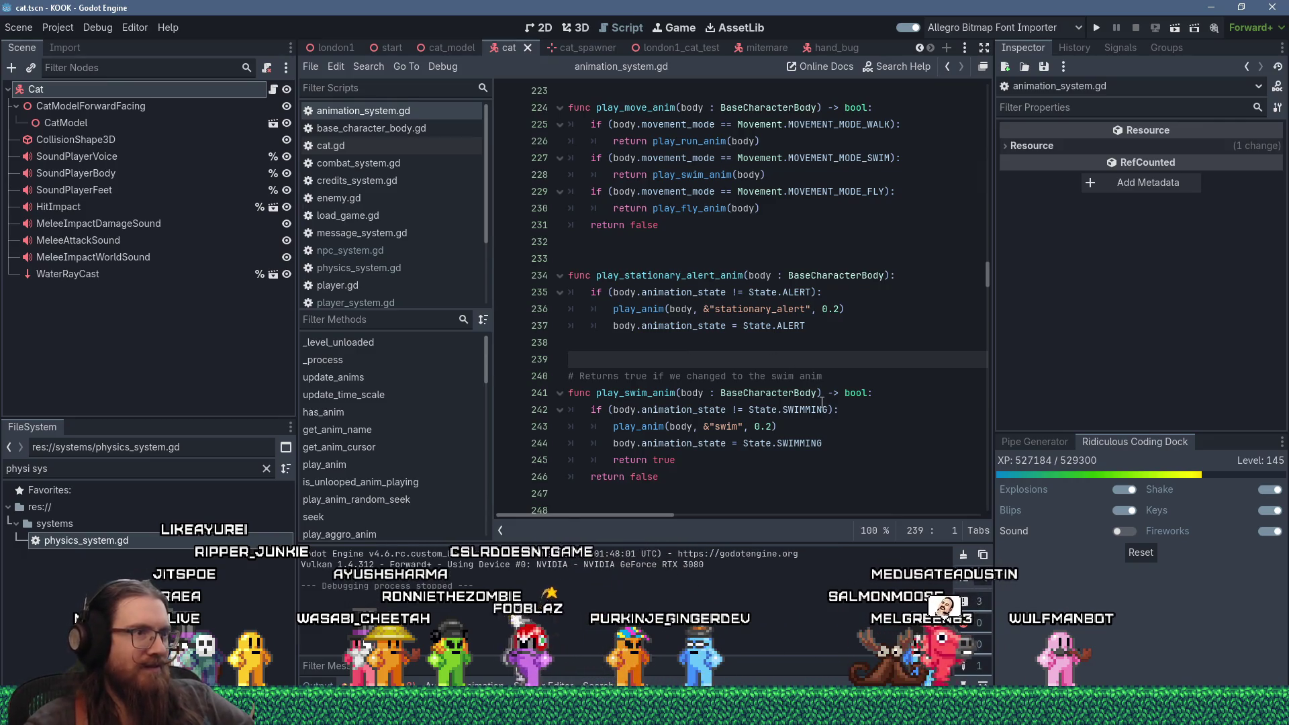
{"action": "mouse_move", "coordinate": [857, 400]}
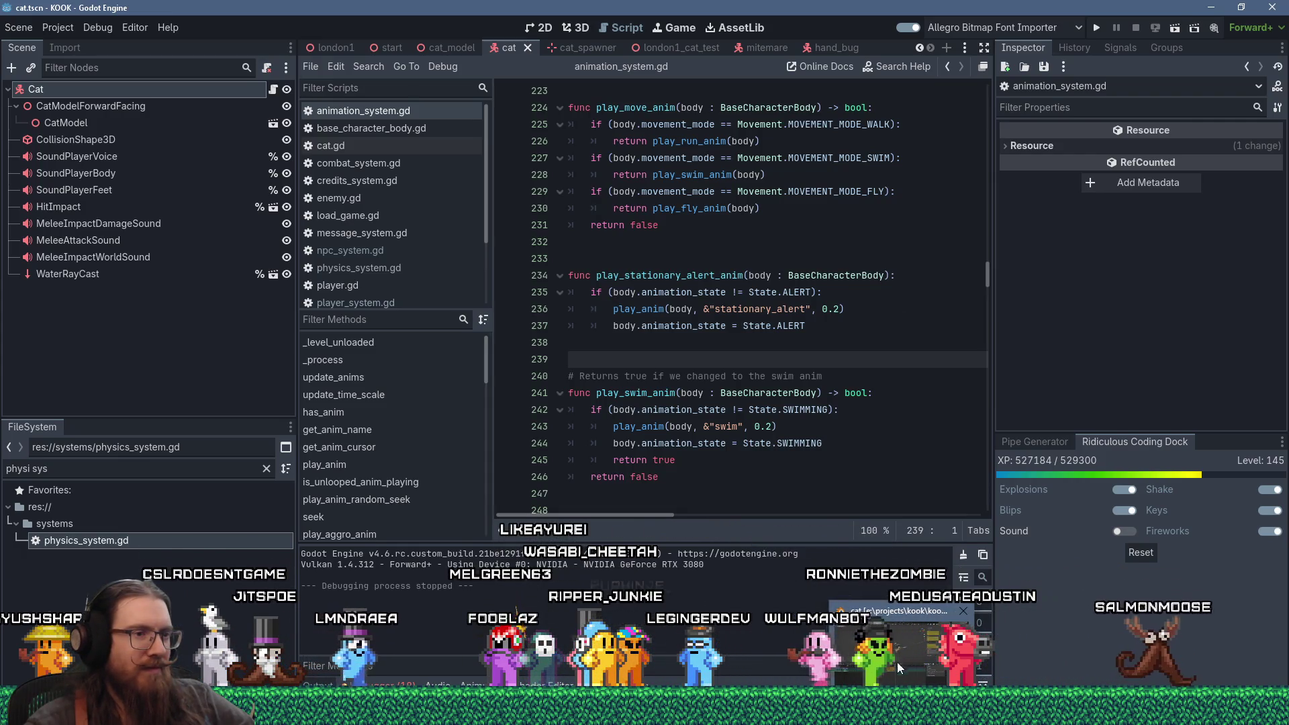
Step: In Blender's cat.blend, select the scene, cancel the import options, and scrub the petted animation
{"action": "key", "text": "alt+Tab"}
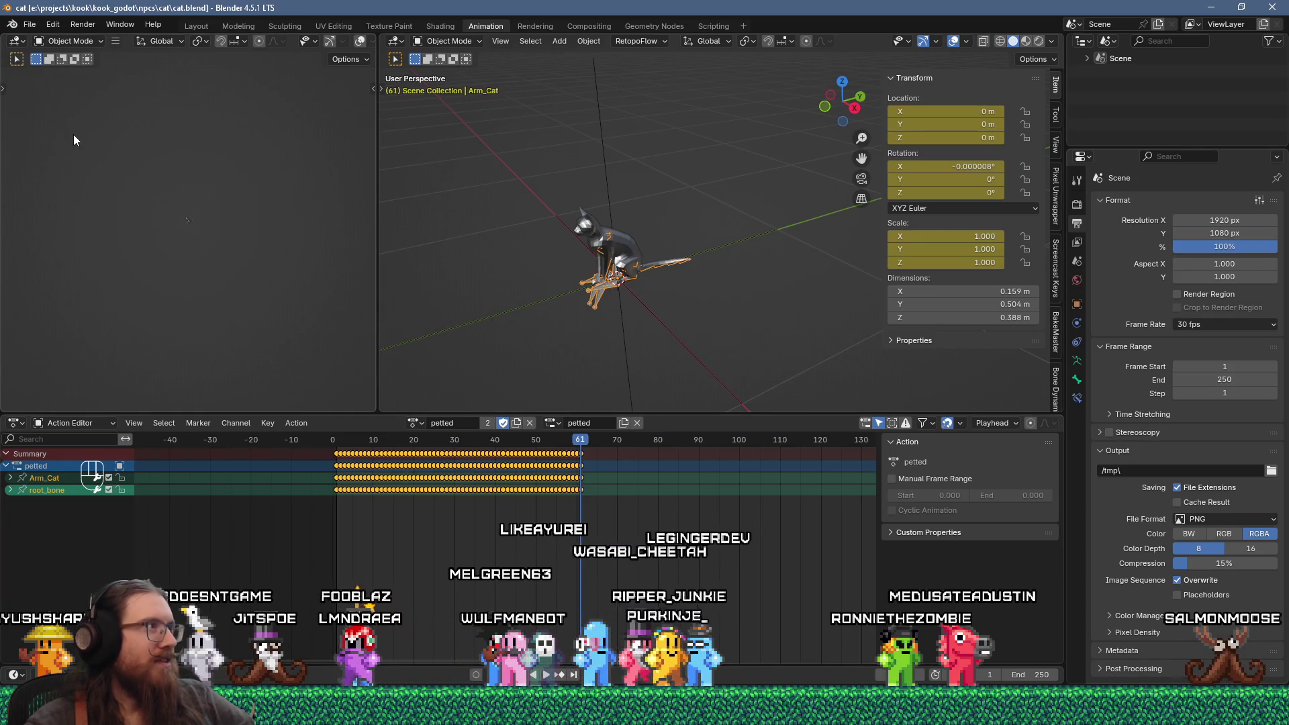
{"action": "left_click", "coordinate": [31, 24]}
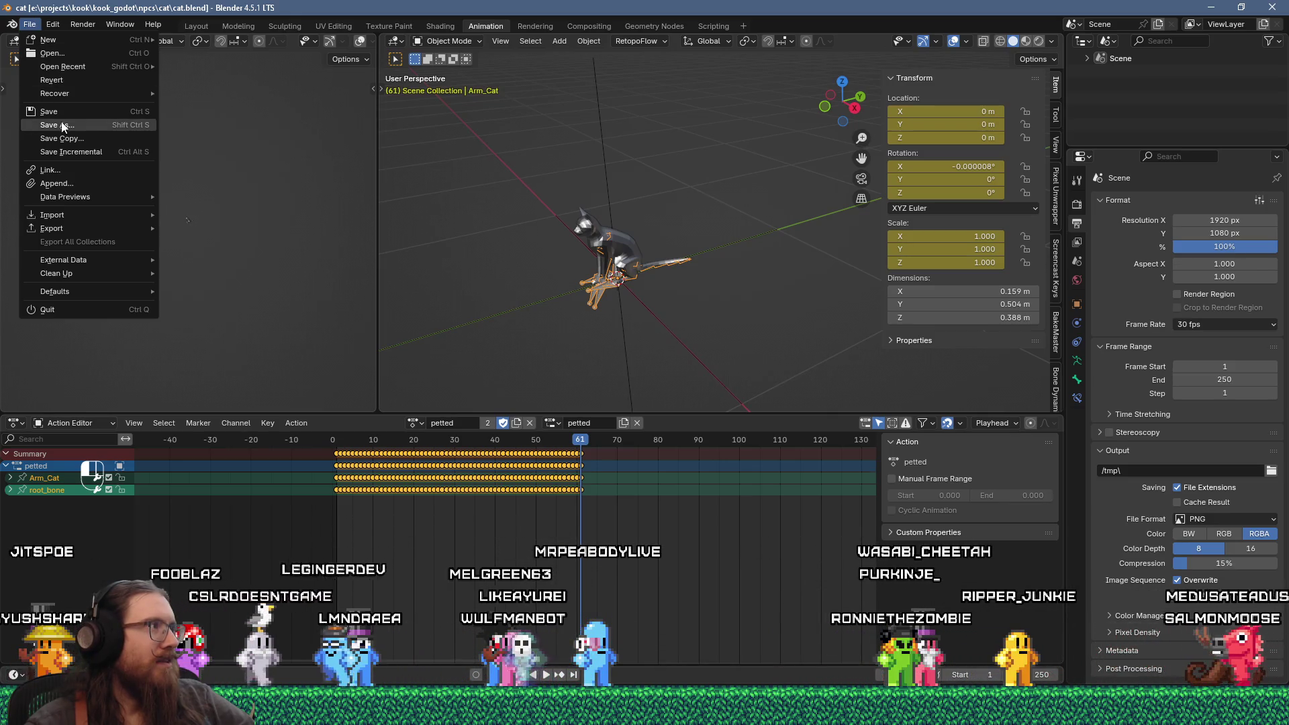
{"action": "left_click", "coordinate": [1088, 58]}
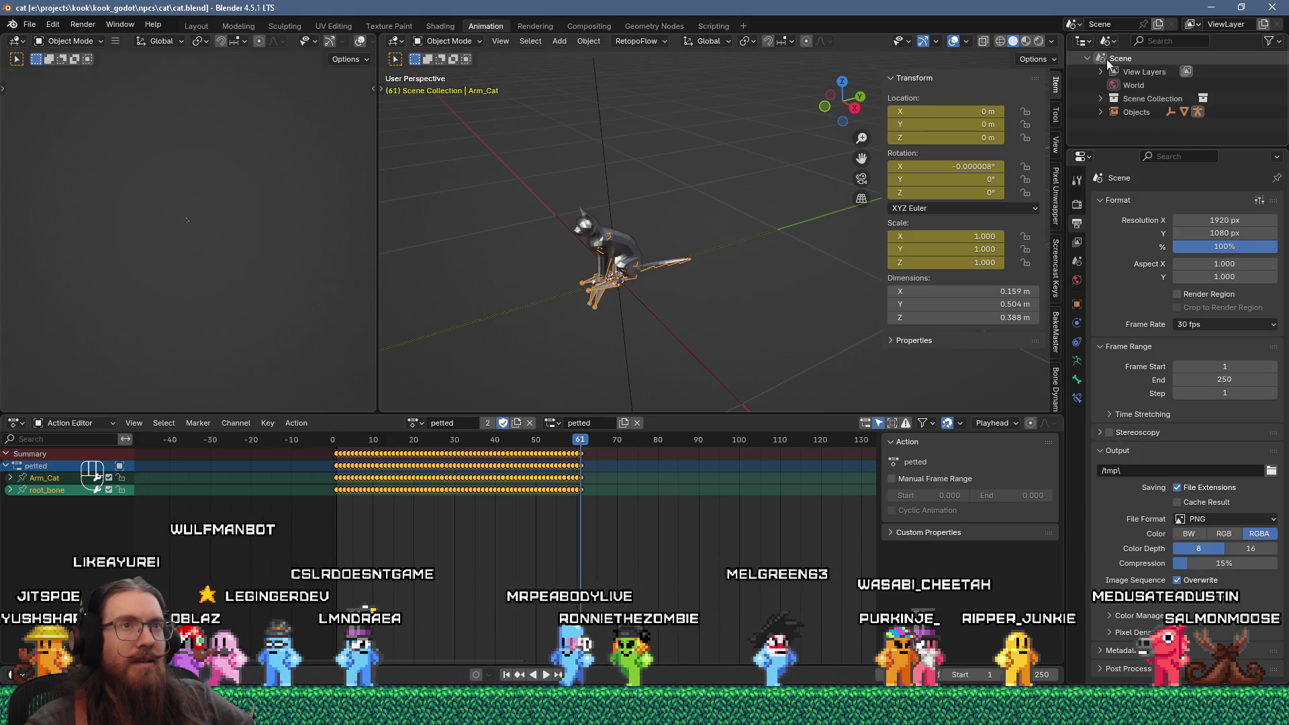
{"action": "left_click", "coordinate": [1106, 59]}
{"action": "left_click", "coordinate": [30, 24]}
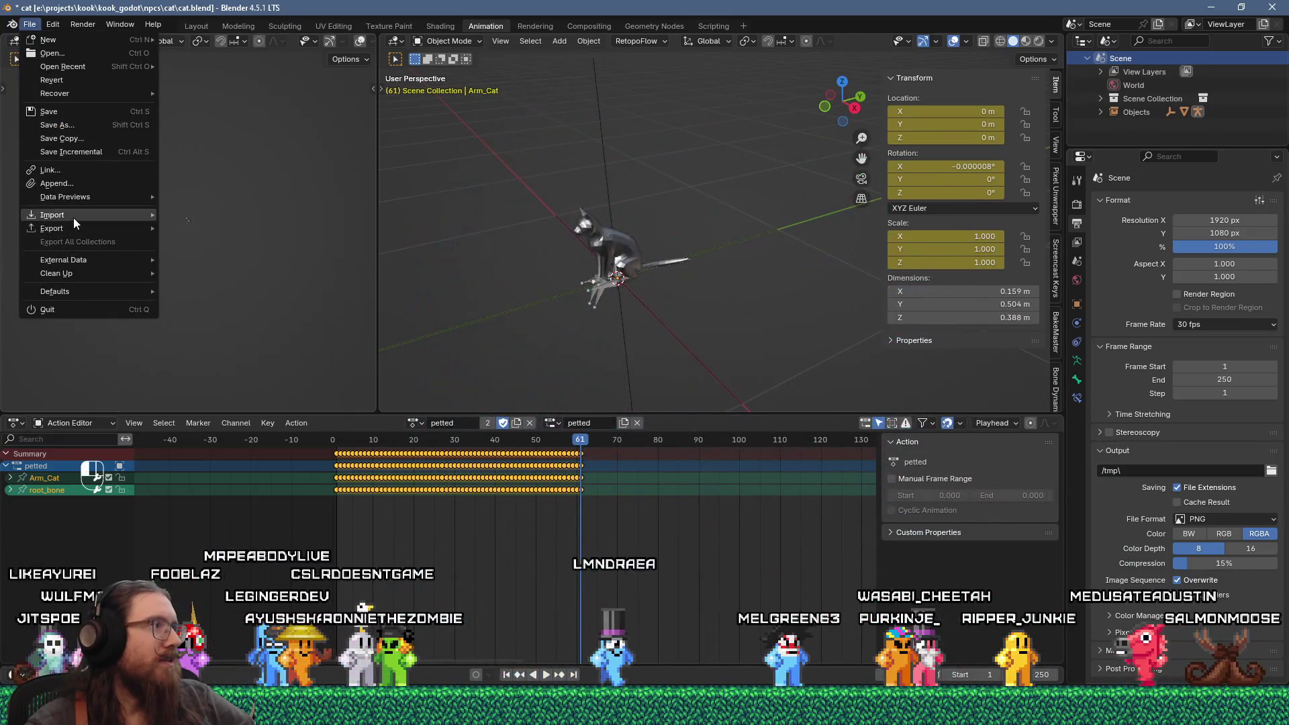
{"action": "mouse_move", "coordinate": [74, 218]}
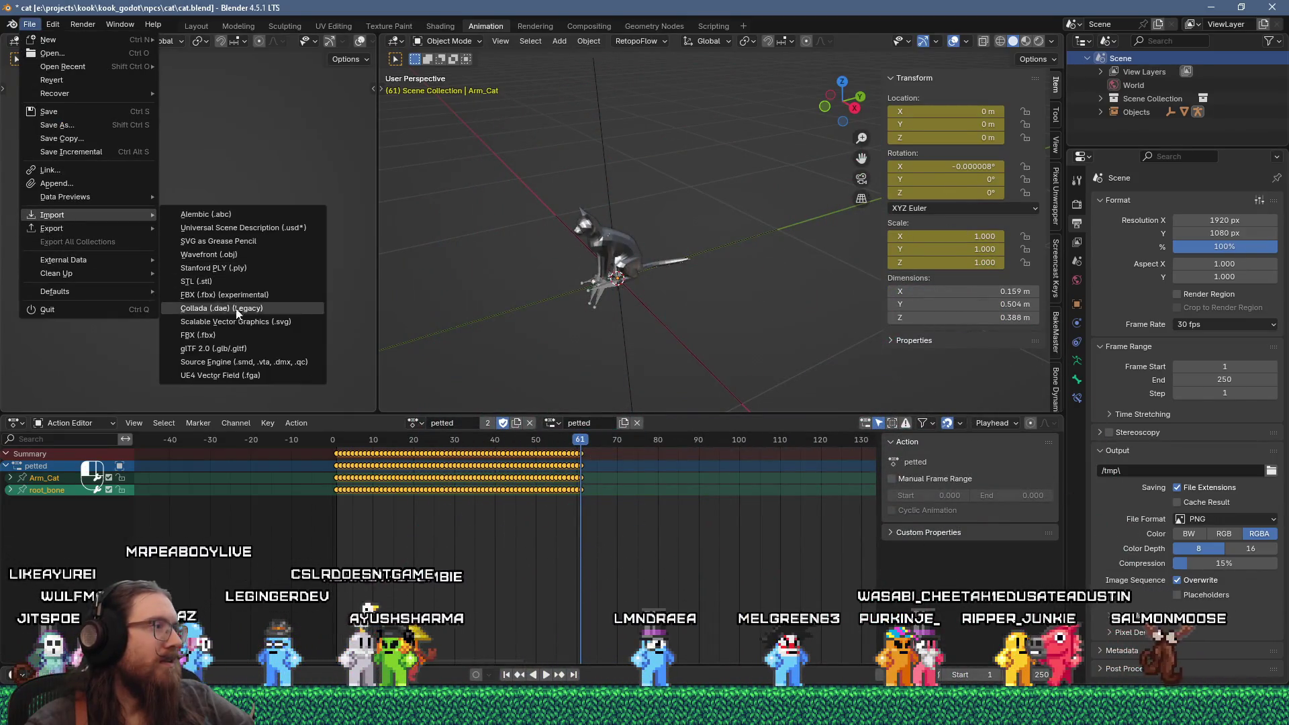
{"action": "left_click", "coordinate": [235, 337]}
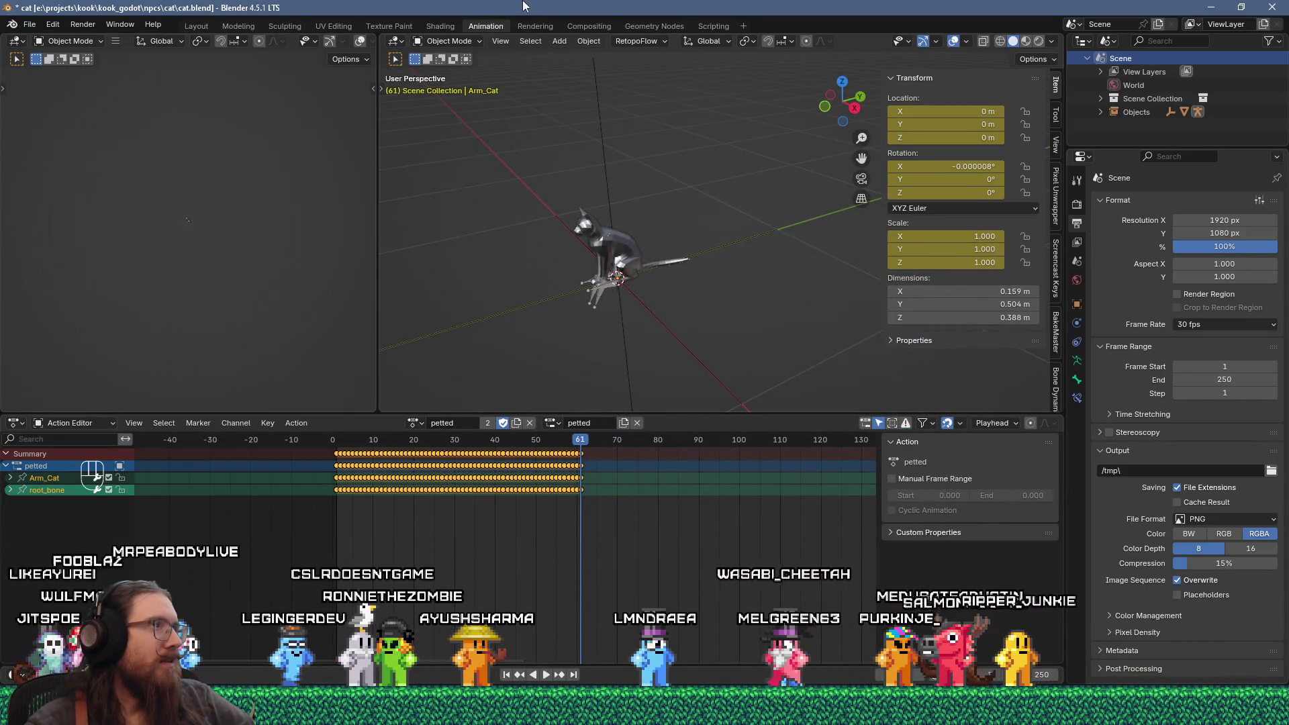
{"action": "left_click_drag", "start_coordinate": [334, 455], "coordinate": [572, 463]}
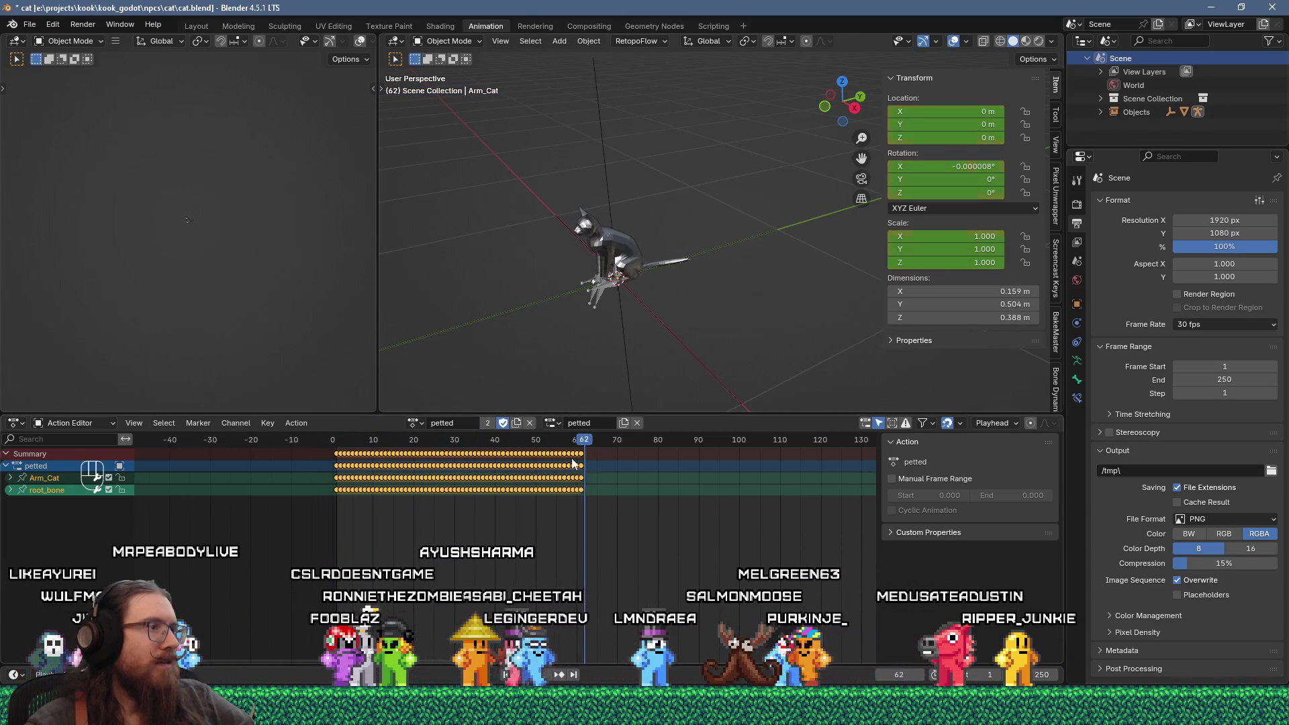
Step: Choose idle-loop as the cat rig's active action and preview its playback
{"action": "left_click", "coordinate": [415, 422]}
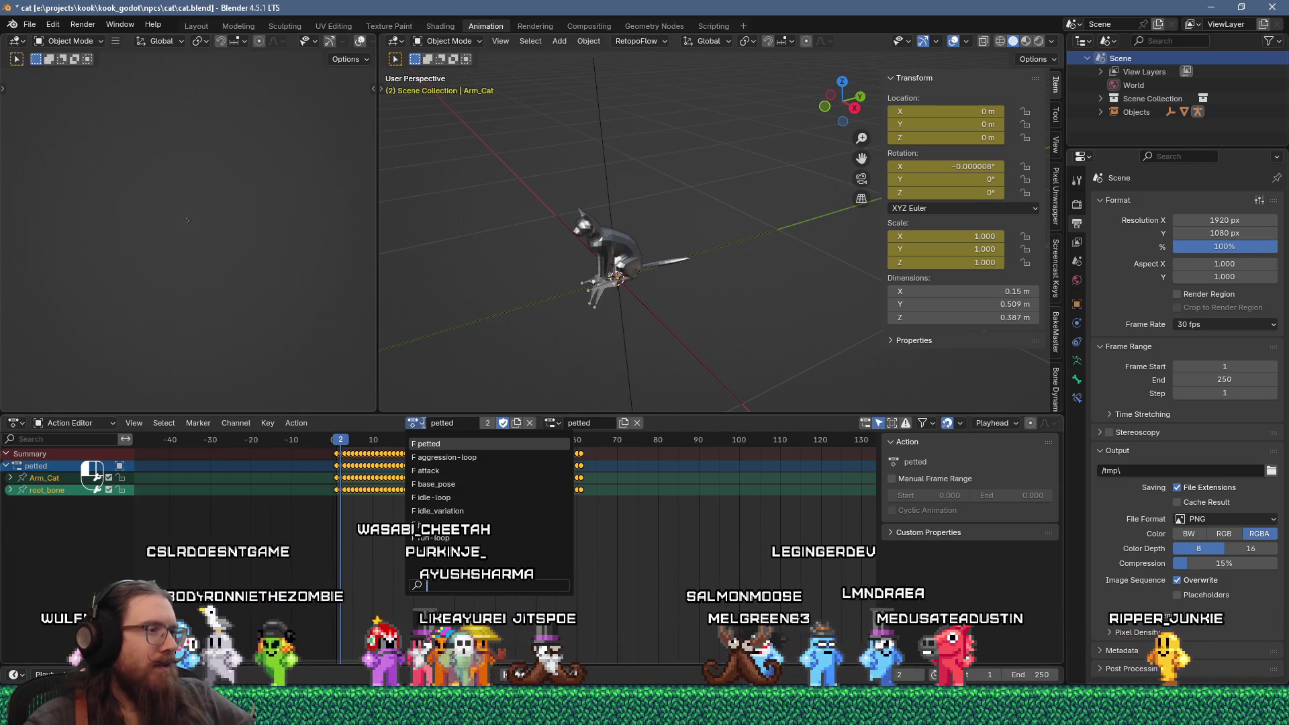
{"action": "left_click", "coordinate": [433, 498]}
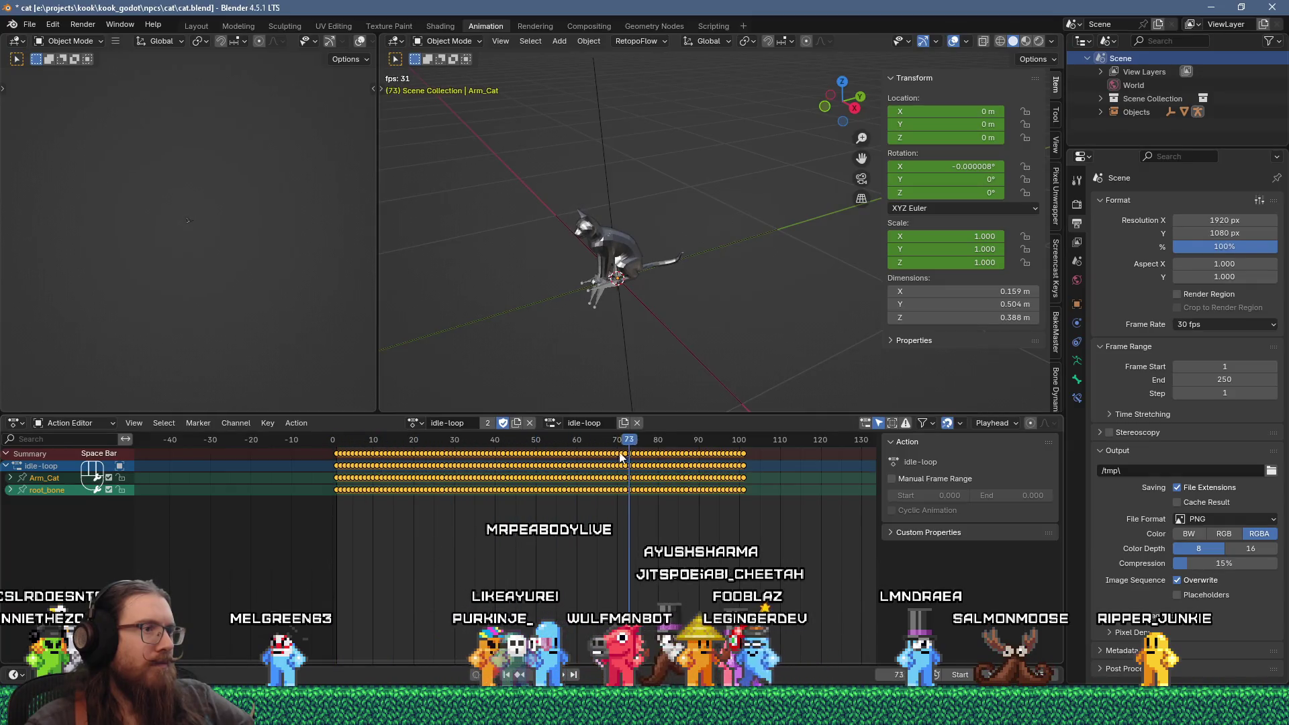
{"action": "key", "text": "space"}
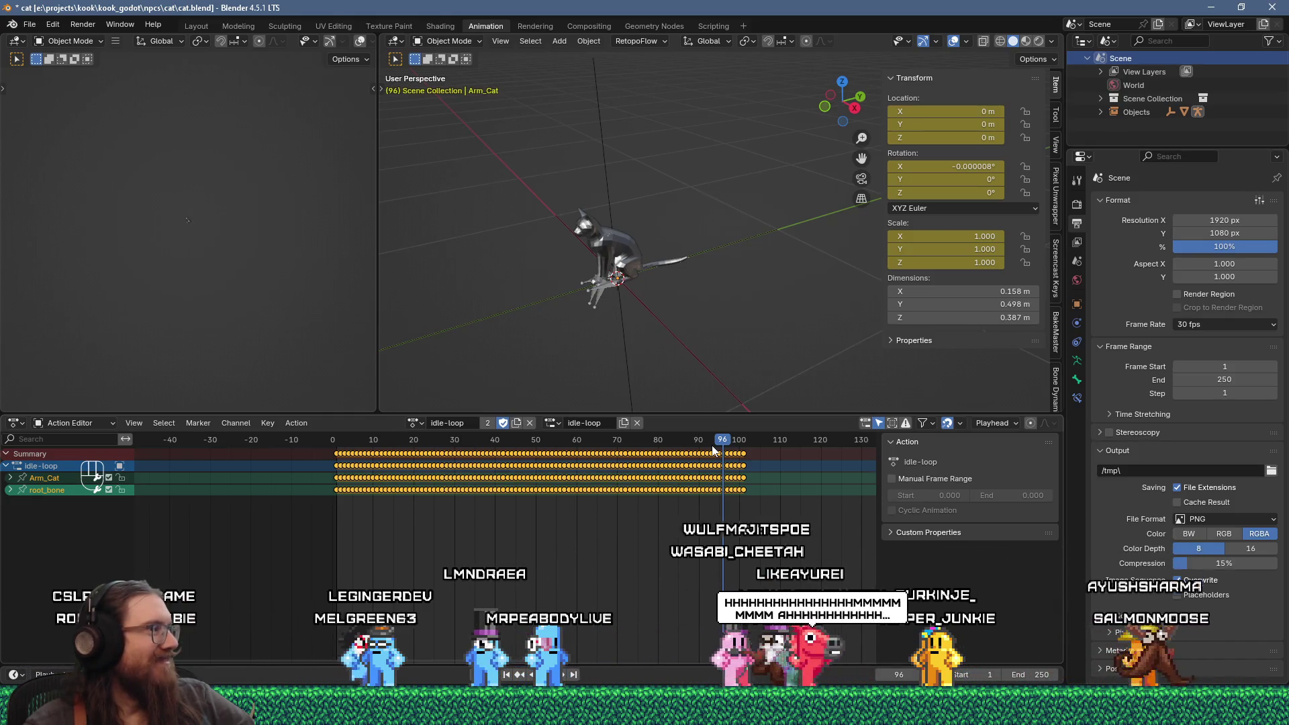
{"action": "key", "text": "alt+Tab"}
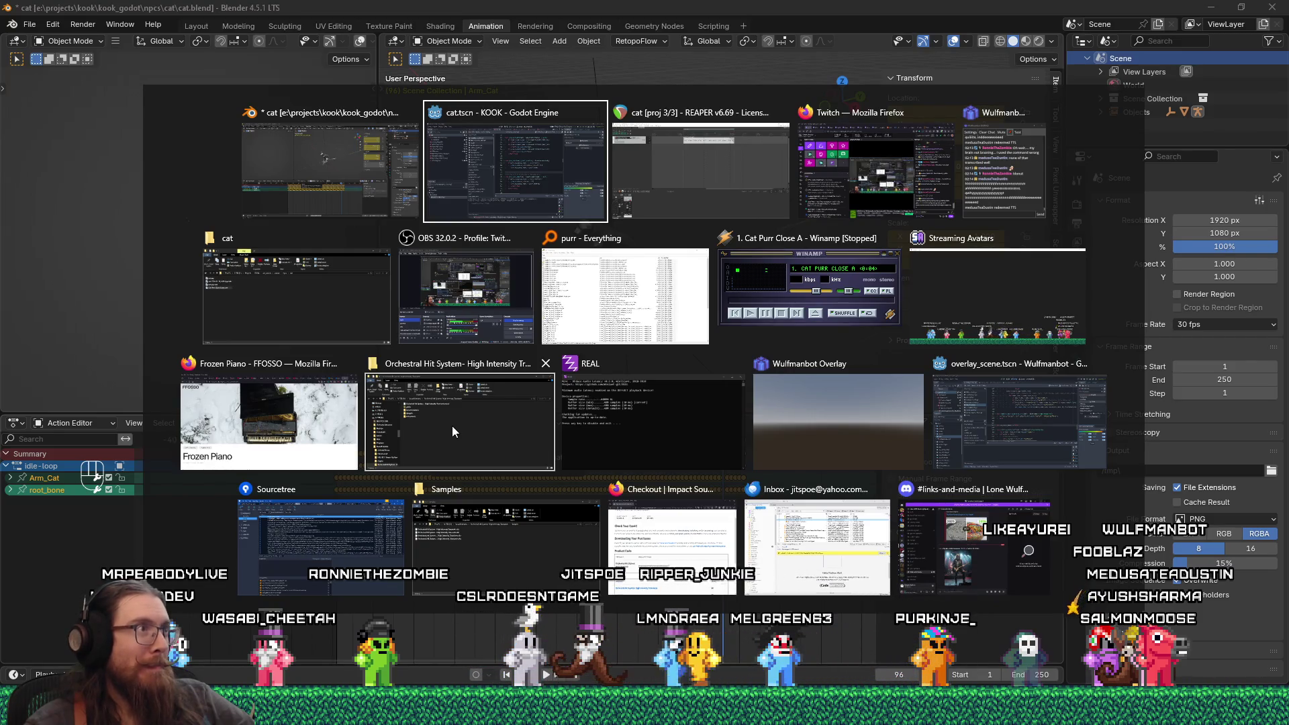
Step: Alt+Tab from Blender to the Godot cat.tscn window showing animation_system.gd
{"action": "key", "text": "alt+shift+Tab"}
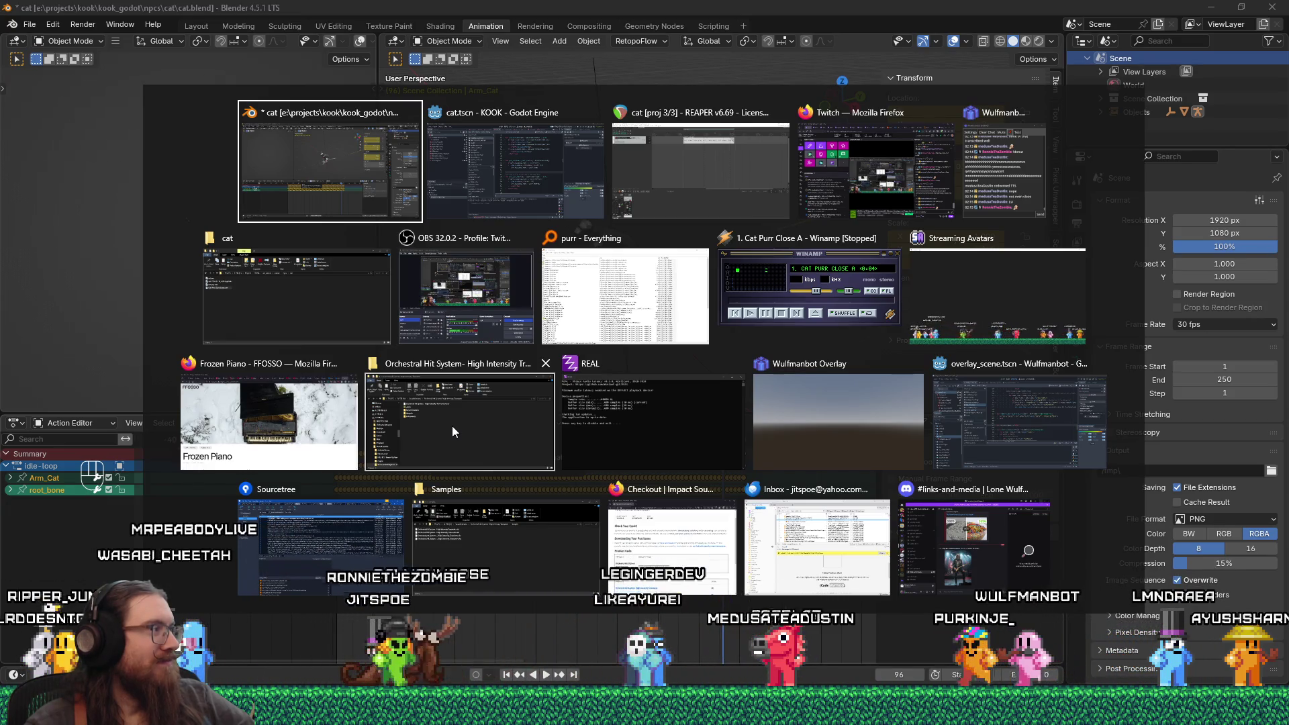
{"action": "key", "text": "alt+Tab"}
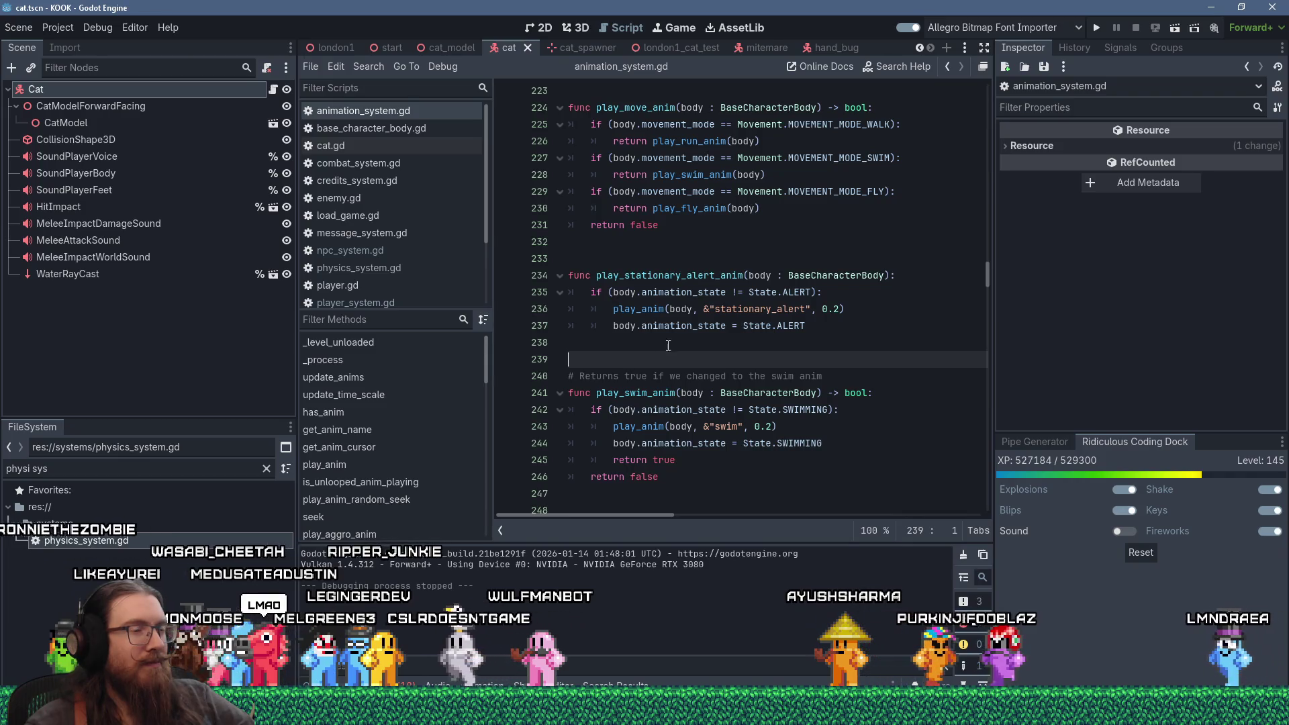
Step: Below the ALERT check, add the condition if (!body.anim_player.has_animation(&"stationary_alert"))
{"action": "left_click", "coordinate": [834, 295]}
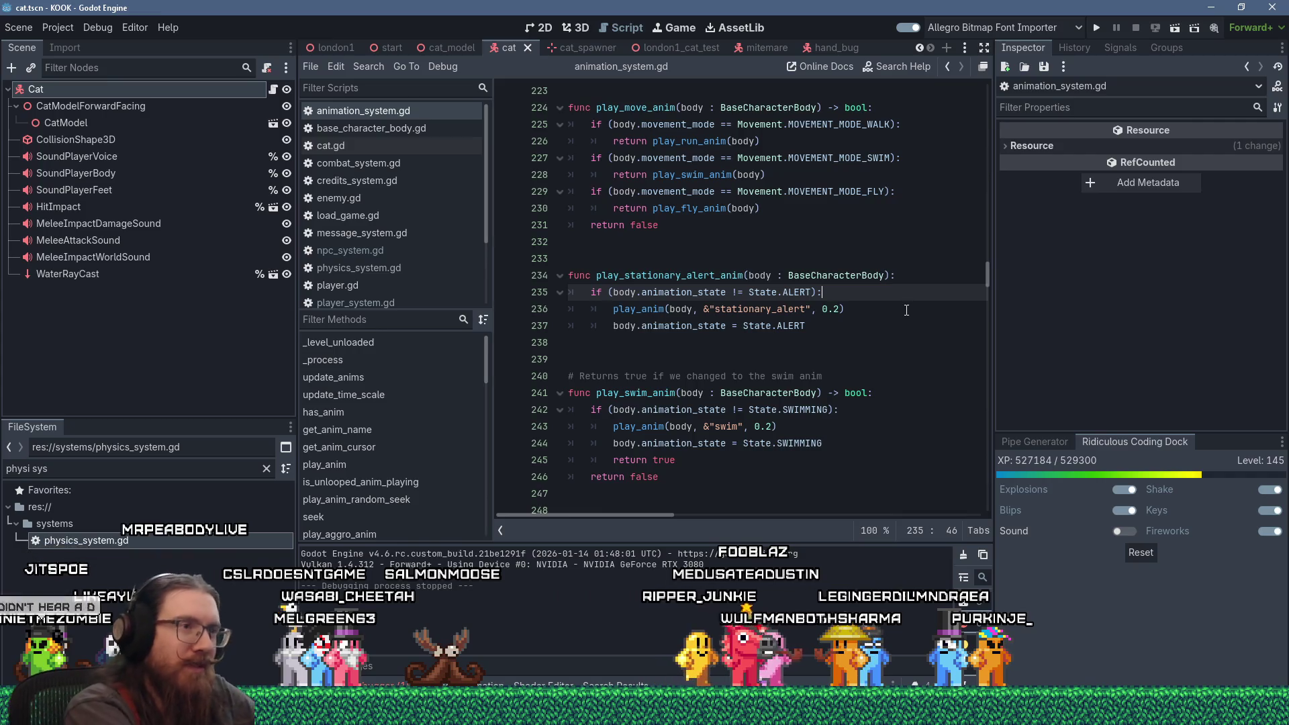
{"action": "key", "text": "Return"}
{"action": "type", "text": "if ("}
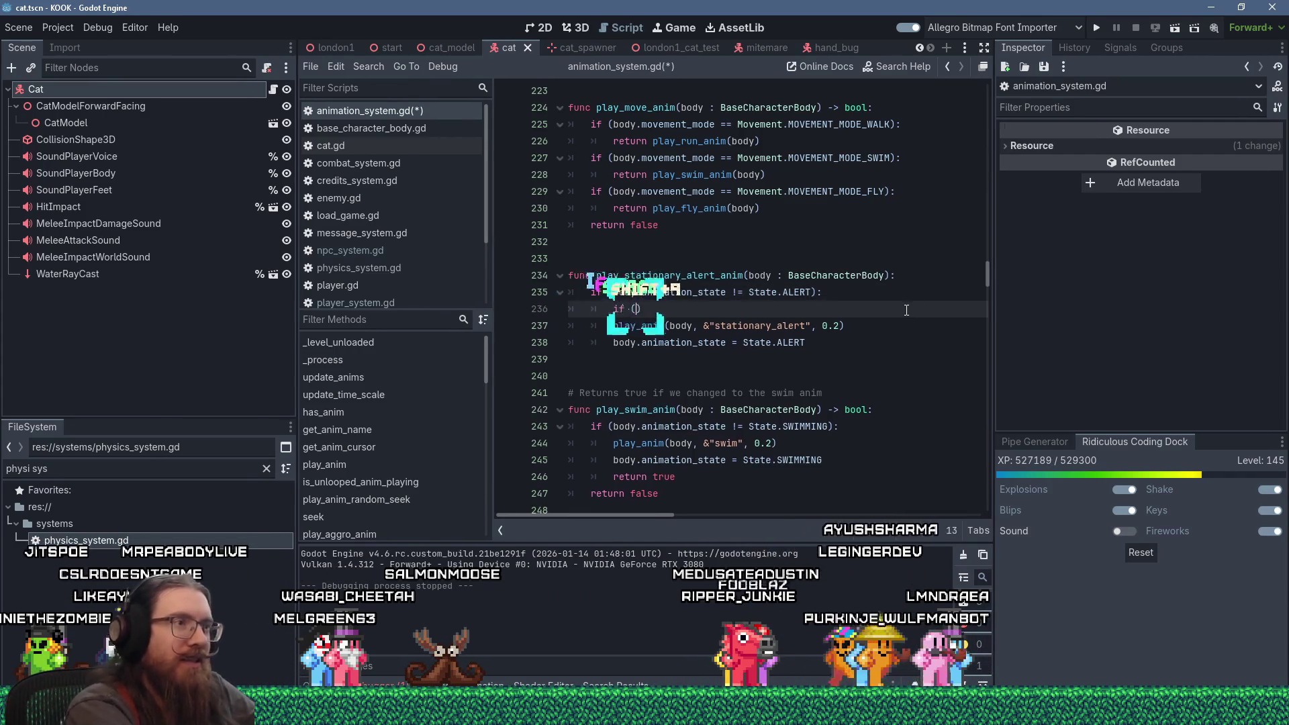
{"action": "type", "text": "!body.has"}
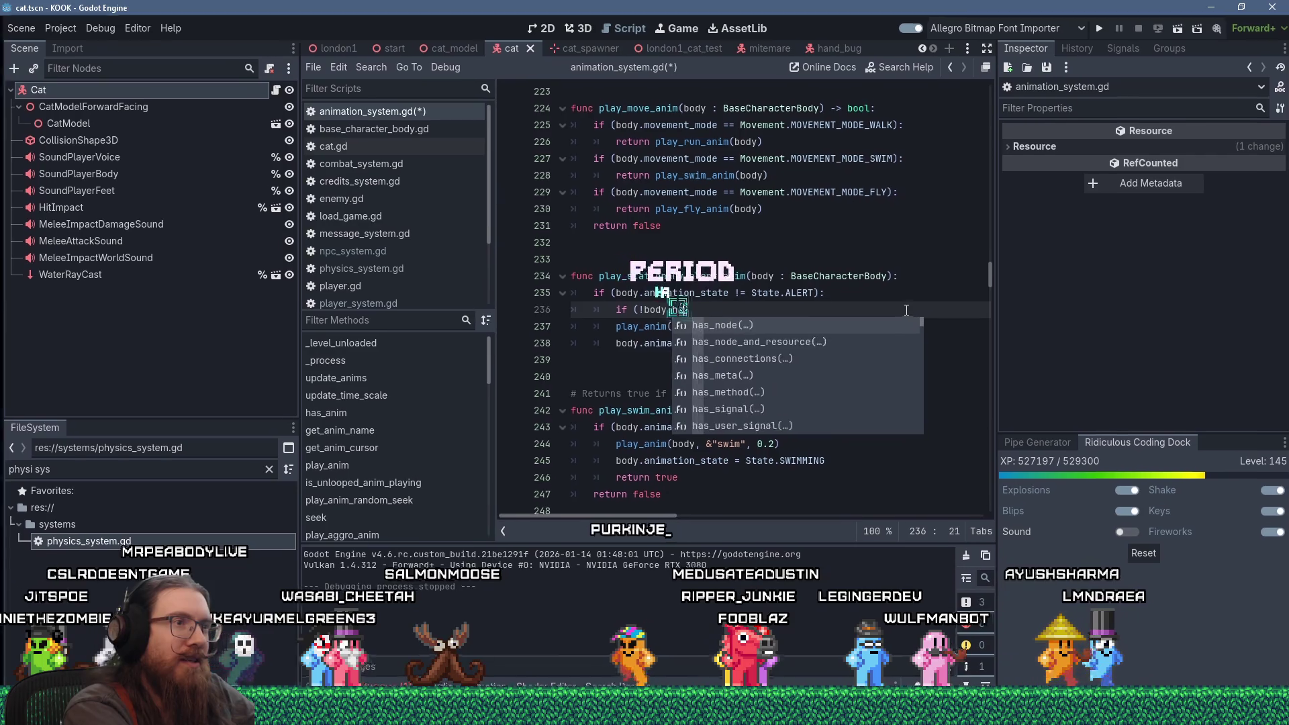
{"action": "key", "text": "BackSpace"}
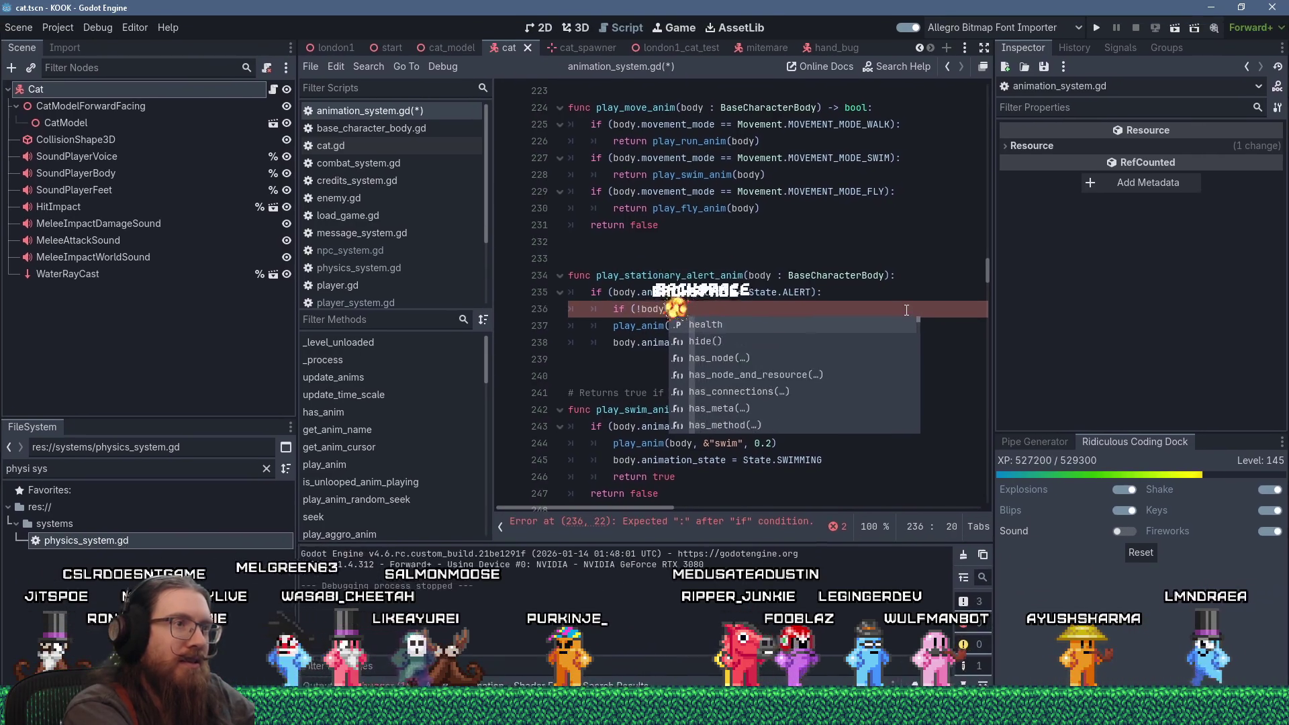
{"action": "key", "text": "BackSpace"}
{"action": "type", "text": "anima"}
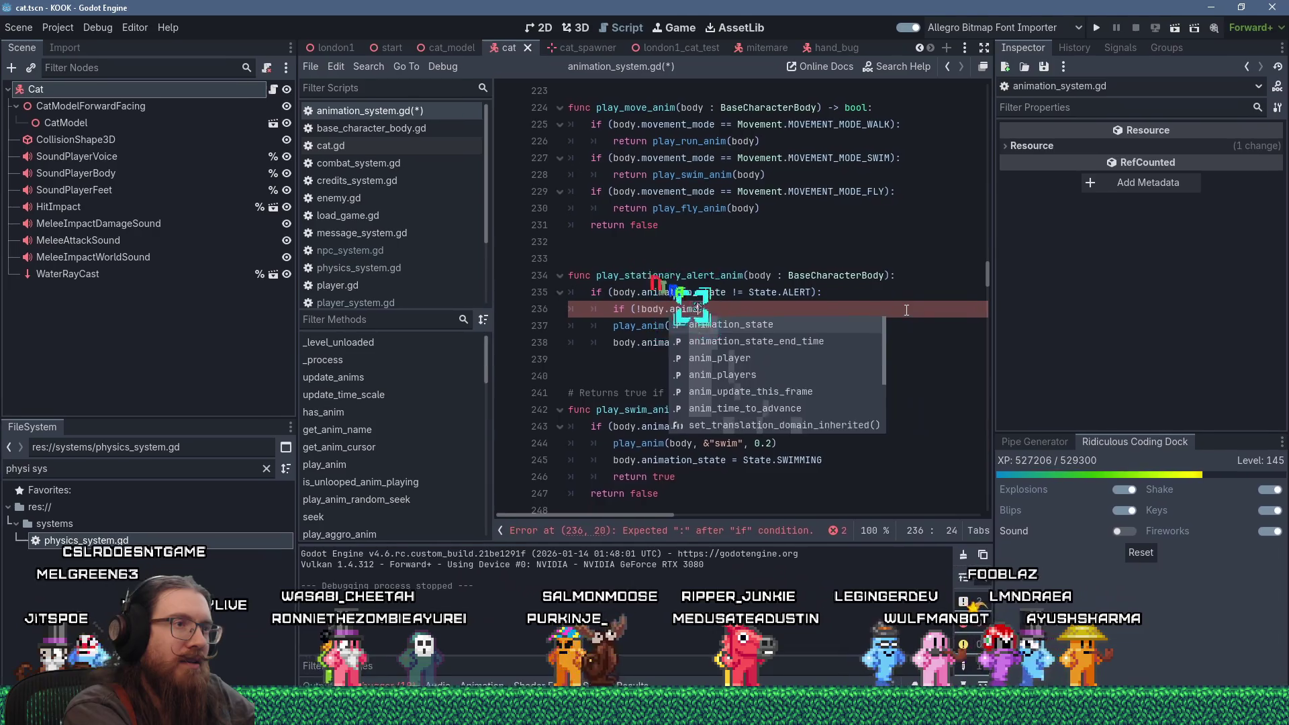
{"action": "type", "text": "tion_"}
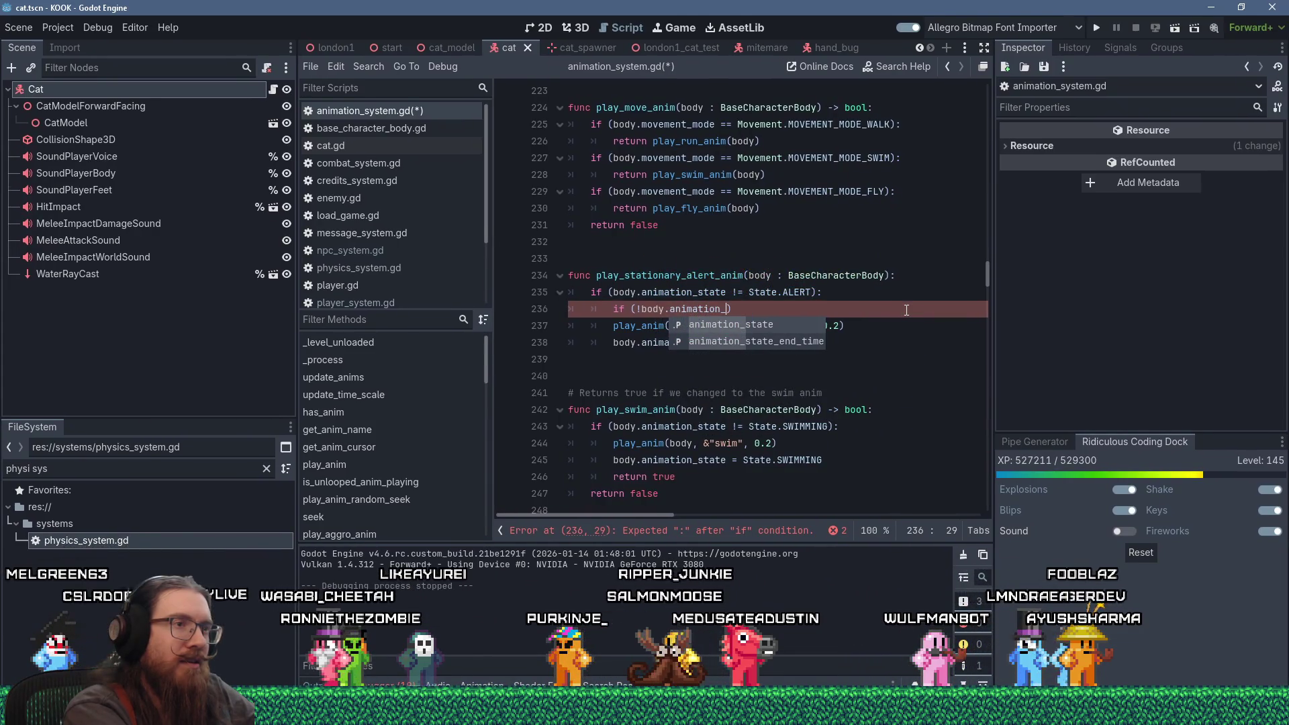
{"action": "key", "text": "BackSpace"}
{"action": "key", "text": "BackSpace"}
{"action": "key", "text": "BackSpace"}
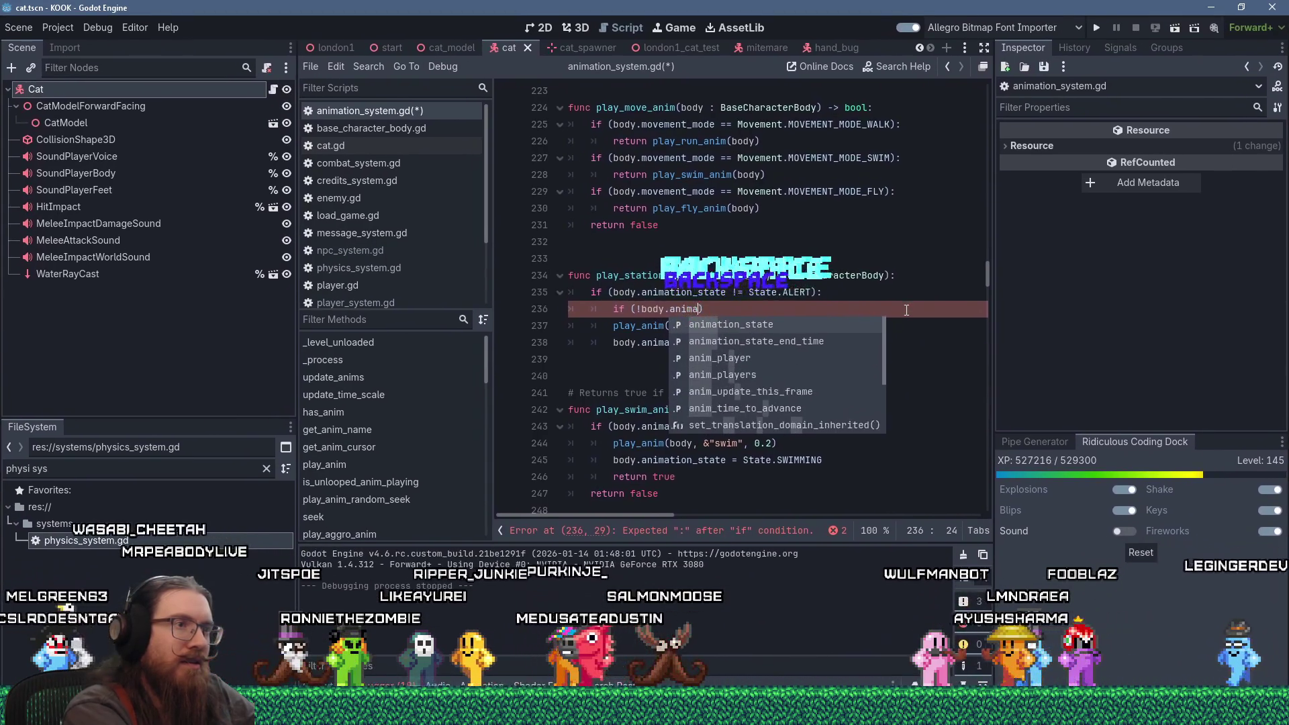
{"action": "type", "text": "player.has"}
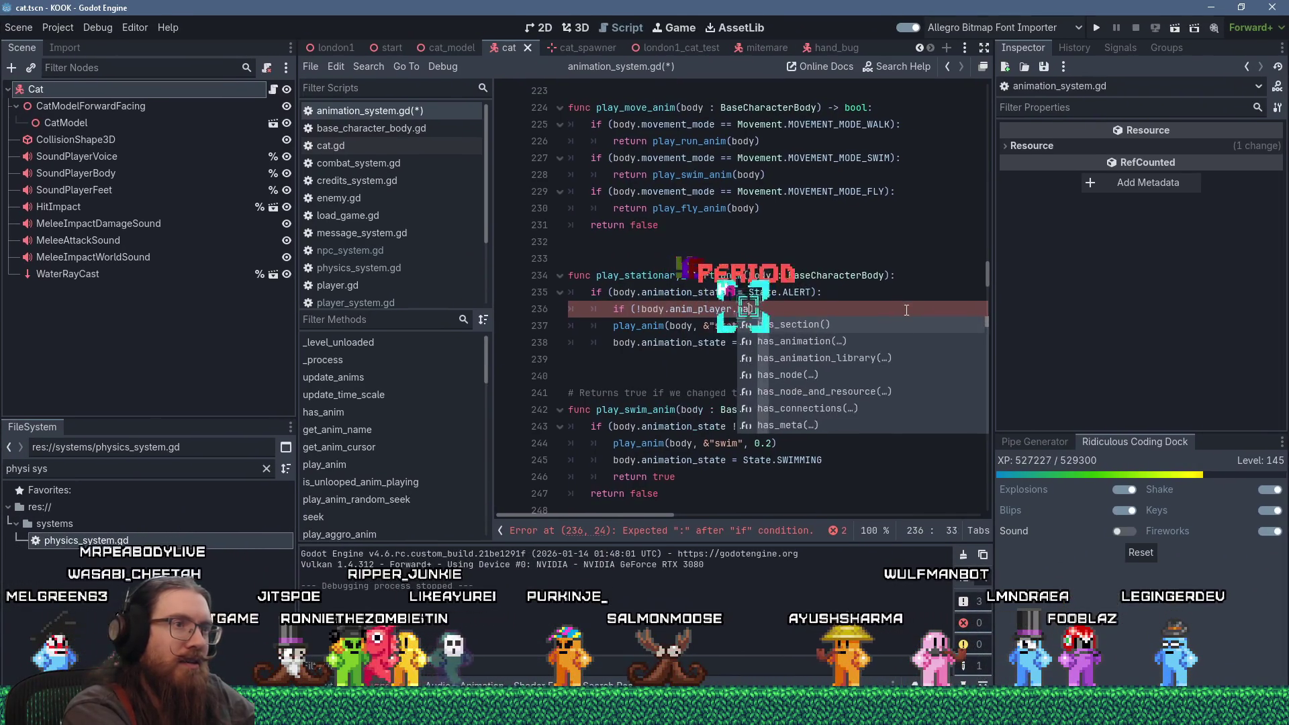
{"action": "type", "text": "_"}
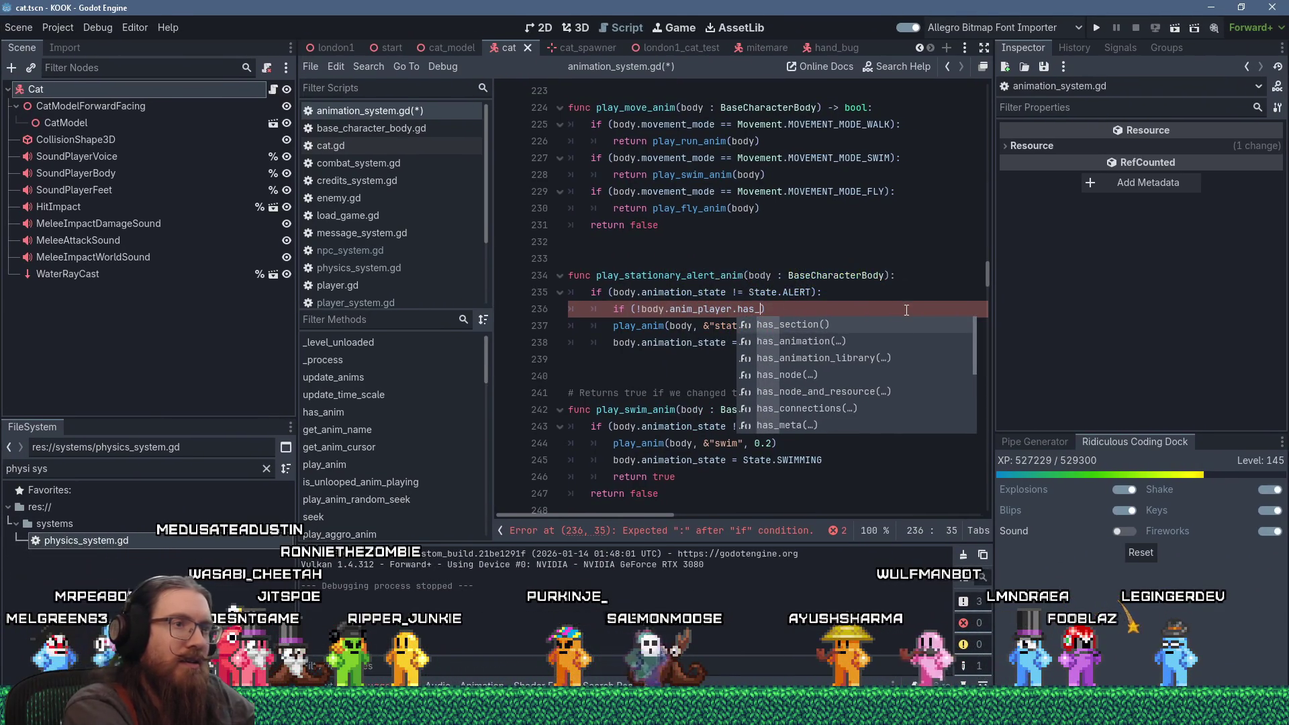
{"action": "key", "text": "Down"}
{"action": "key", "text": "Return"}
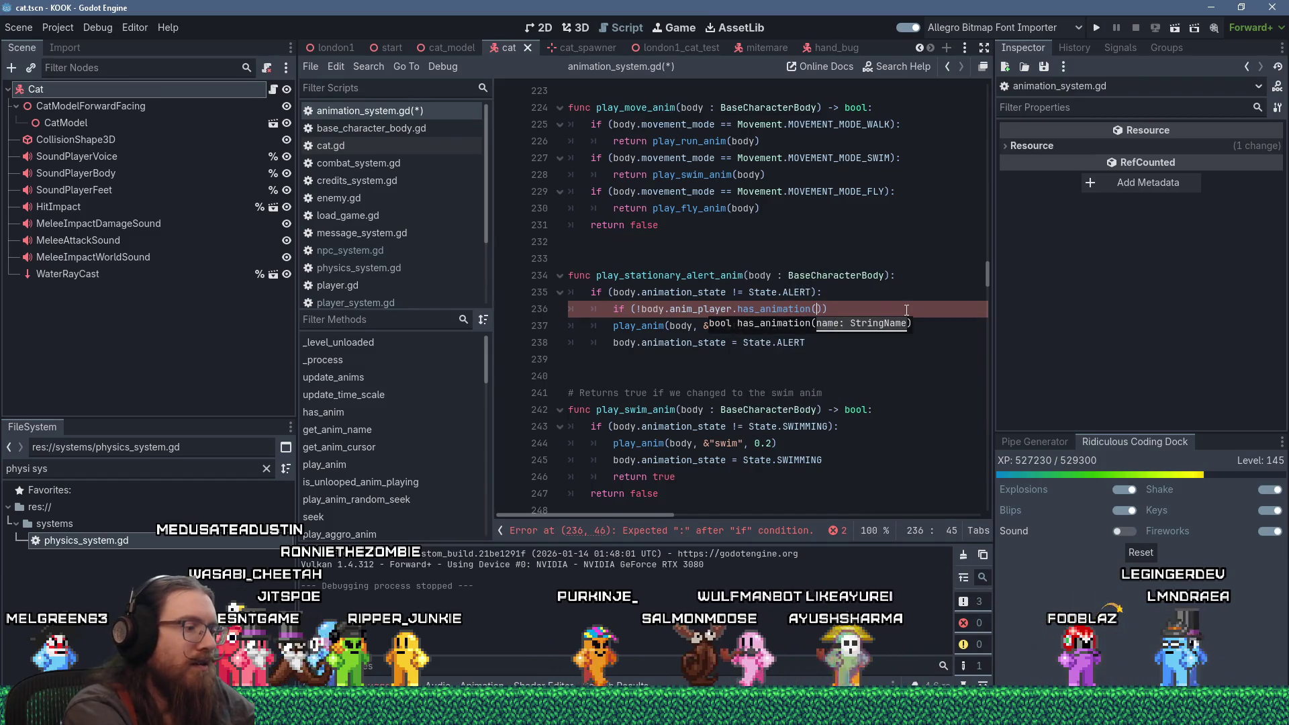
{"action": "type", "text": "&"}
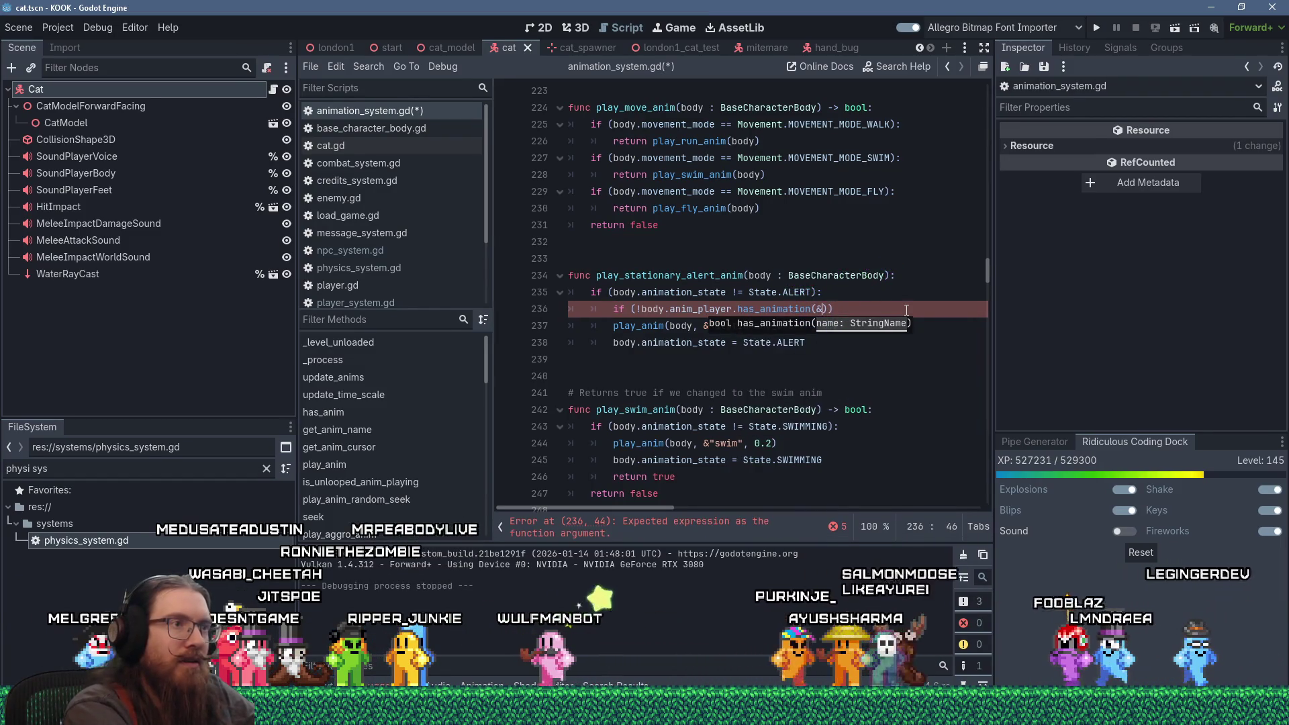
{"action": "key", "text": "Escape"}
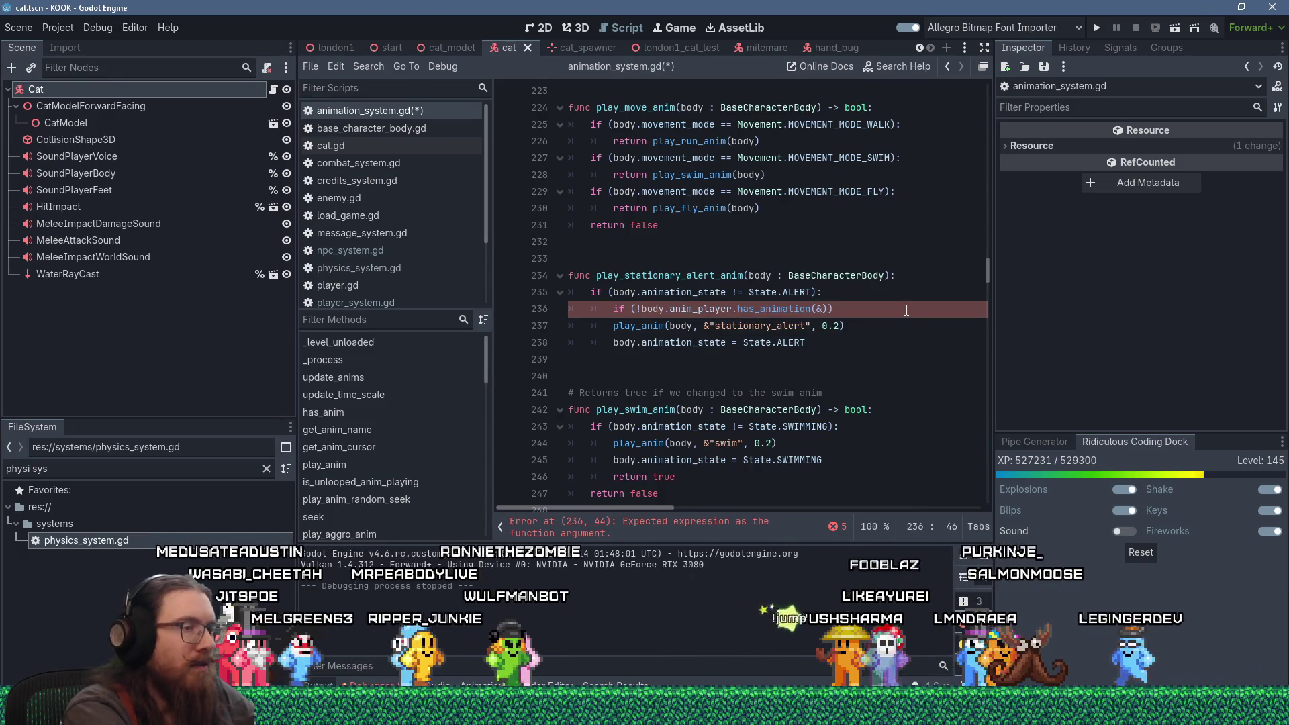
{"action": "type", "text": "\"stationary"}
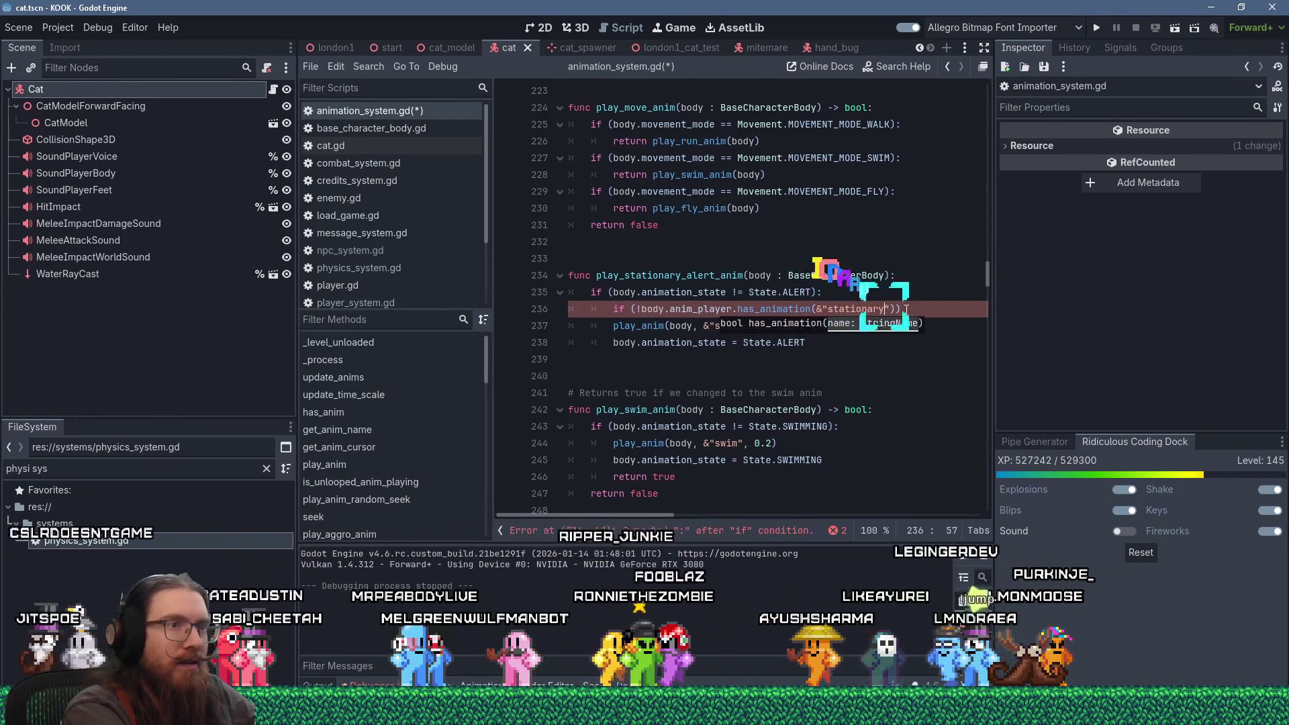
{"action": "type", "text": "_alert"}
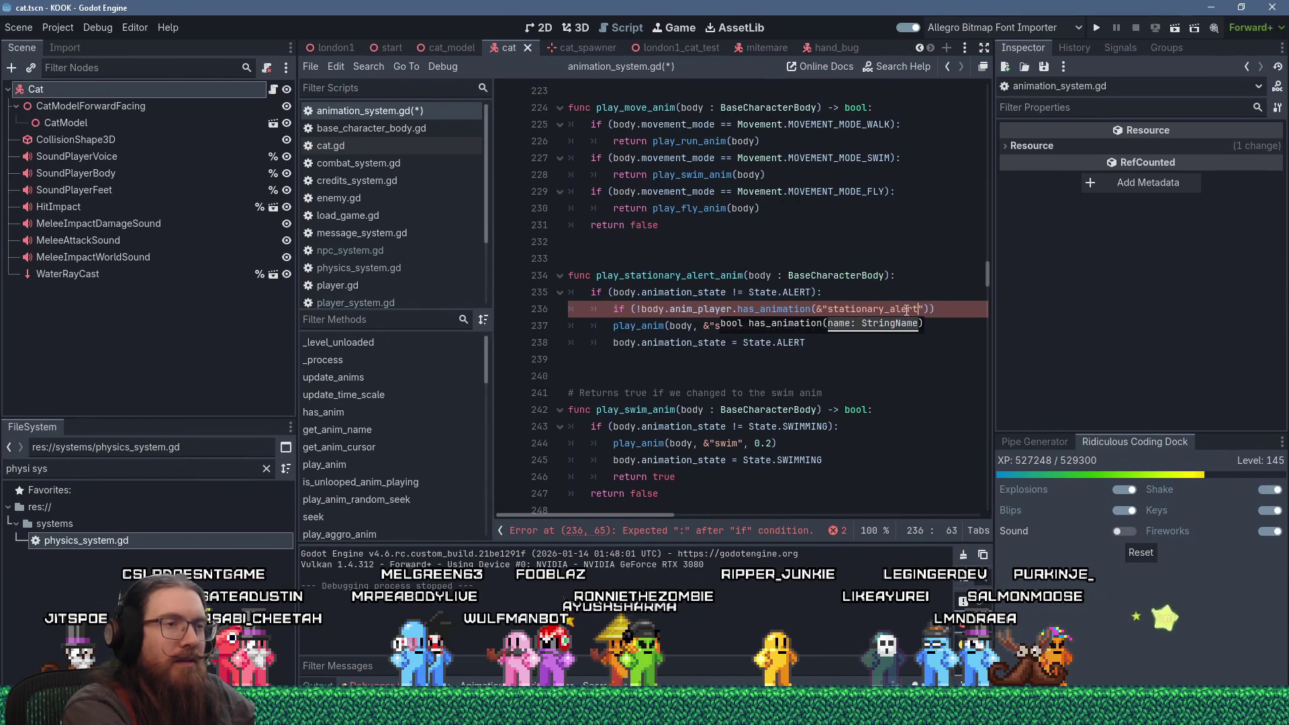
{"action": "key", "text": "shift+Return"}
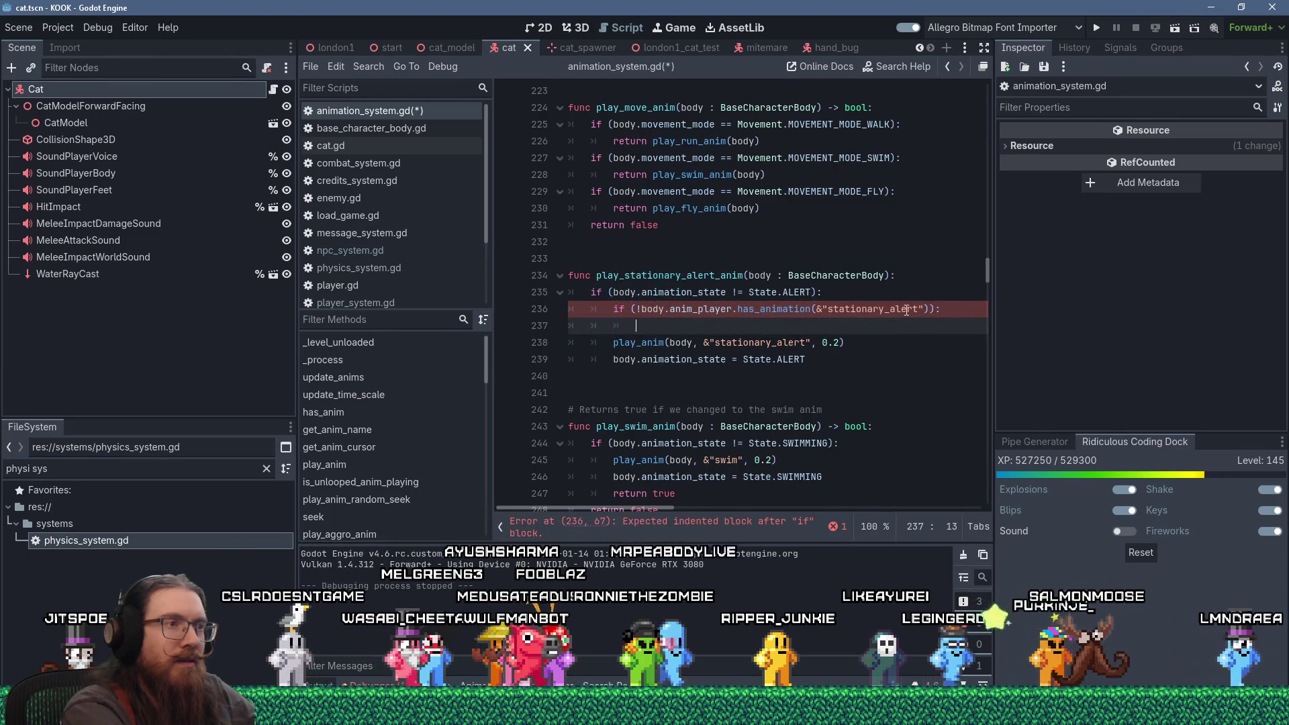
Step: Play "idle" with 0.2 blend as fallback, move the stationary_alert call under else, and save
{"action": "key", "text": "BackSpace"}
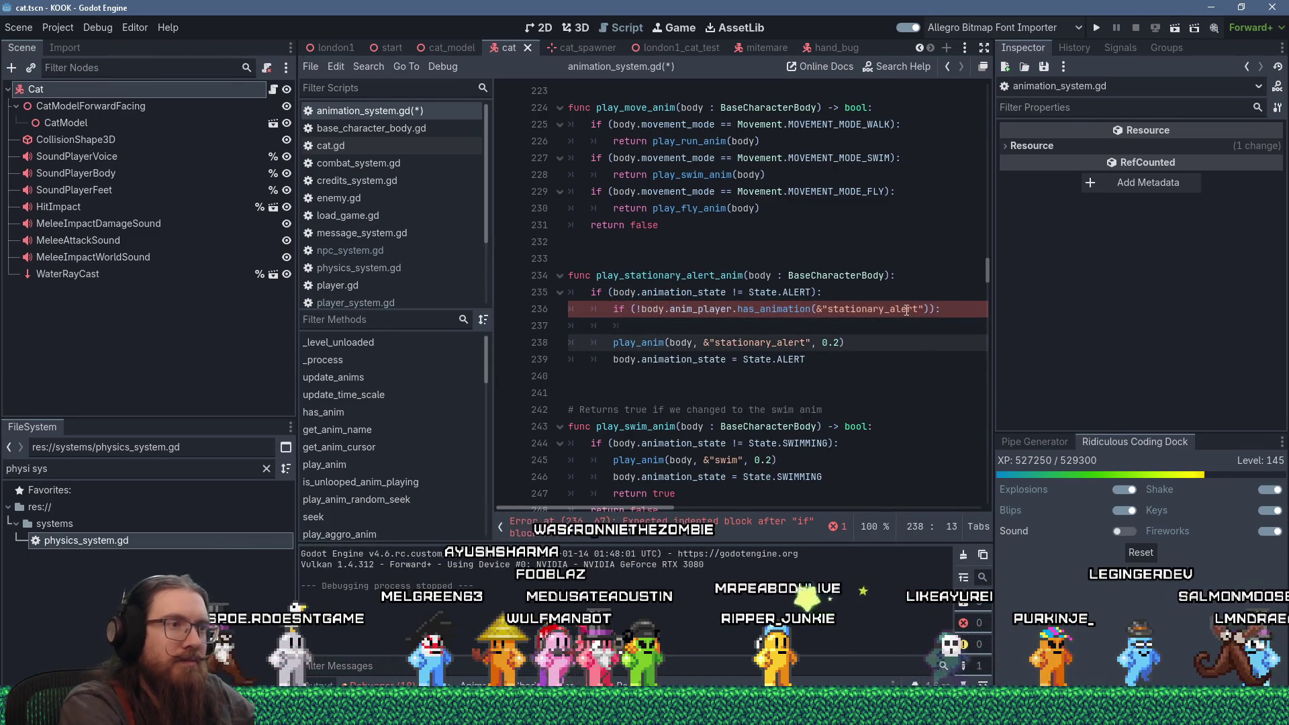
{"action": "key", "text": "Tab"}
{"action": "type", "text": "play_anim(body, &\"stationary_alert\", 0.2)"}
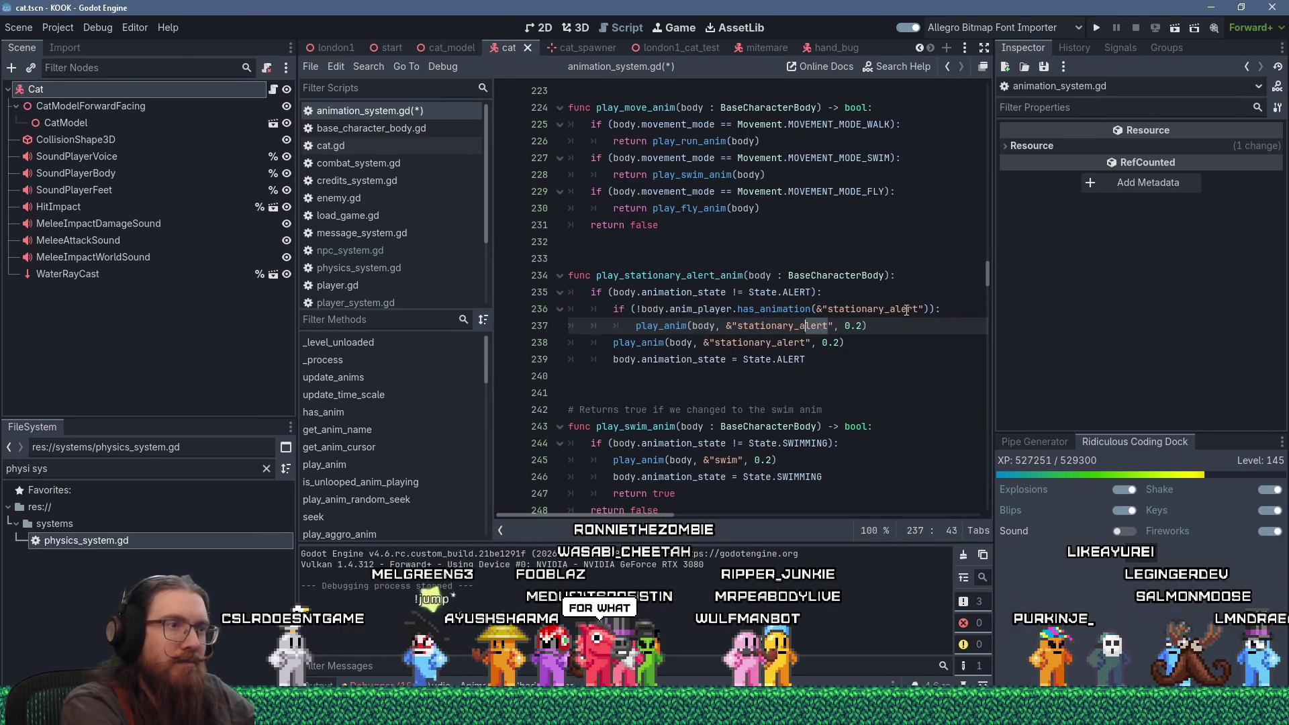
{"action": "type", "text": "idle\","}
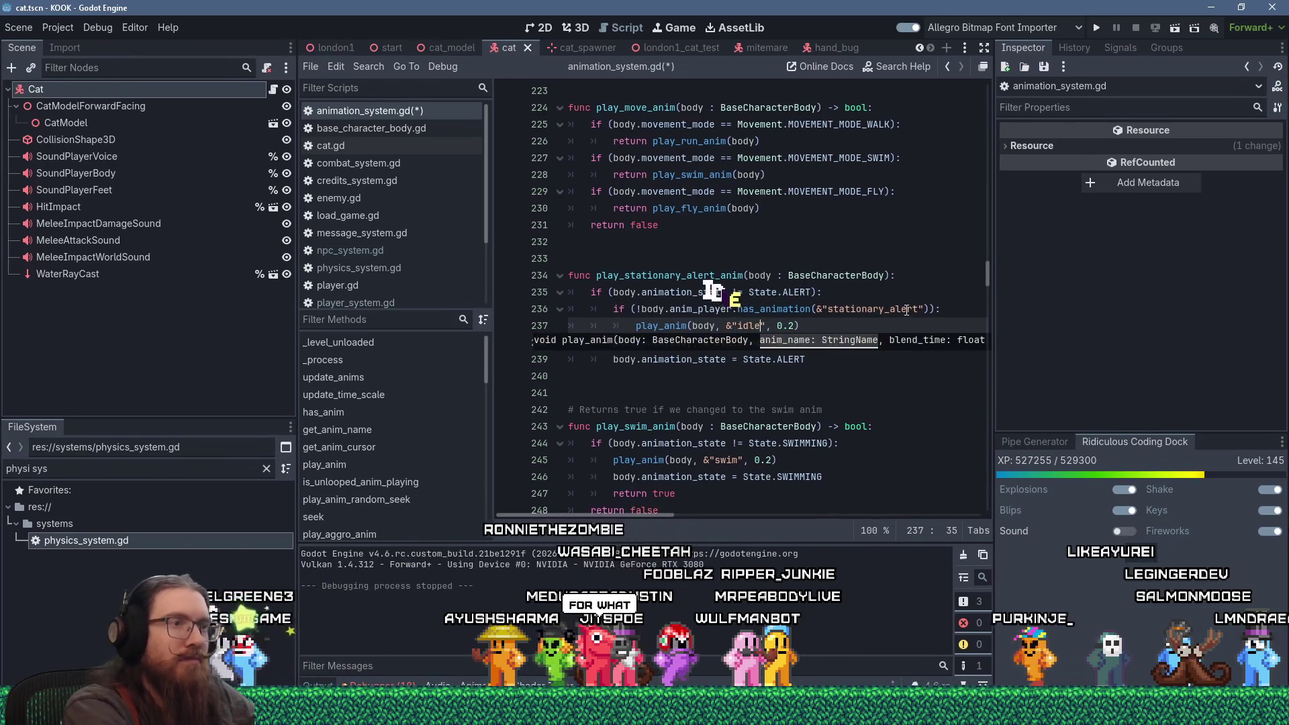
{"action": "type", "text": " 0.2) # Defaul"}
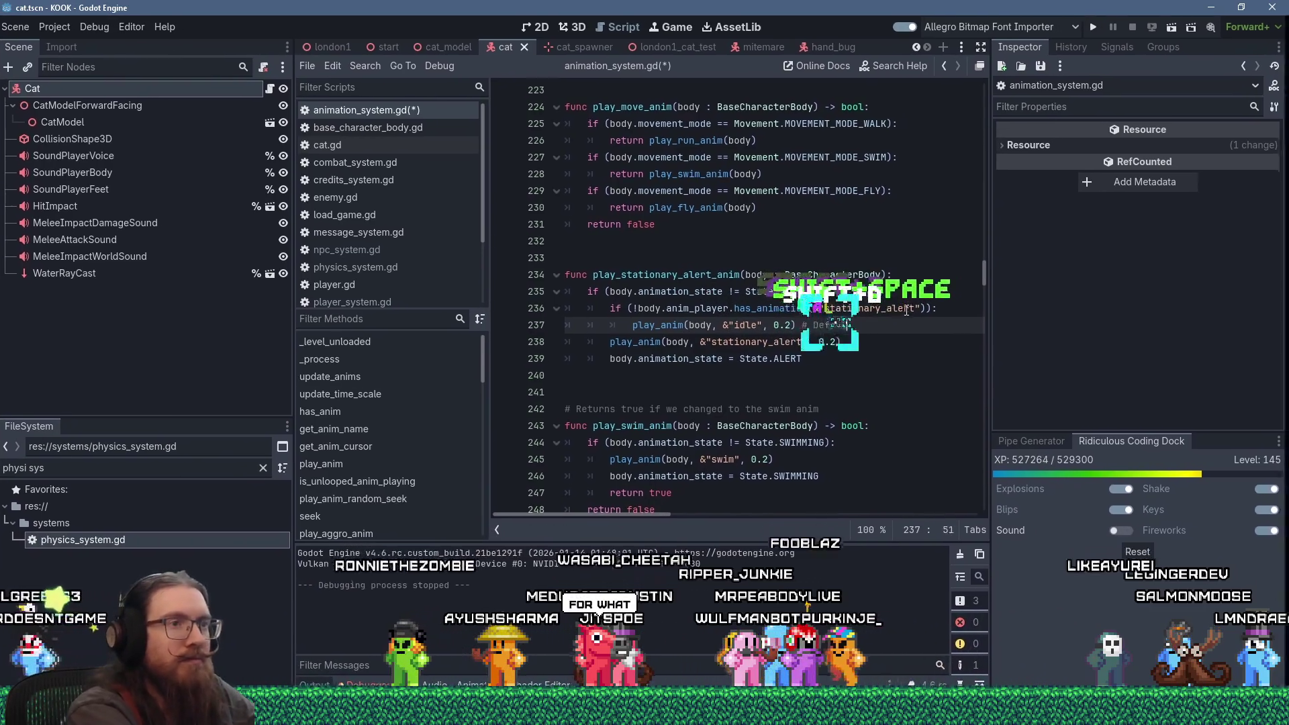
{"action": "type", "text": "t to idle if there's no s"}
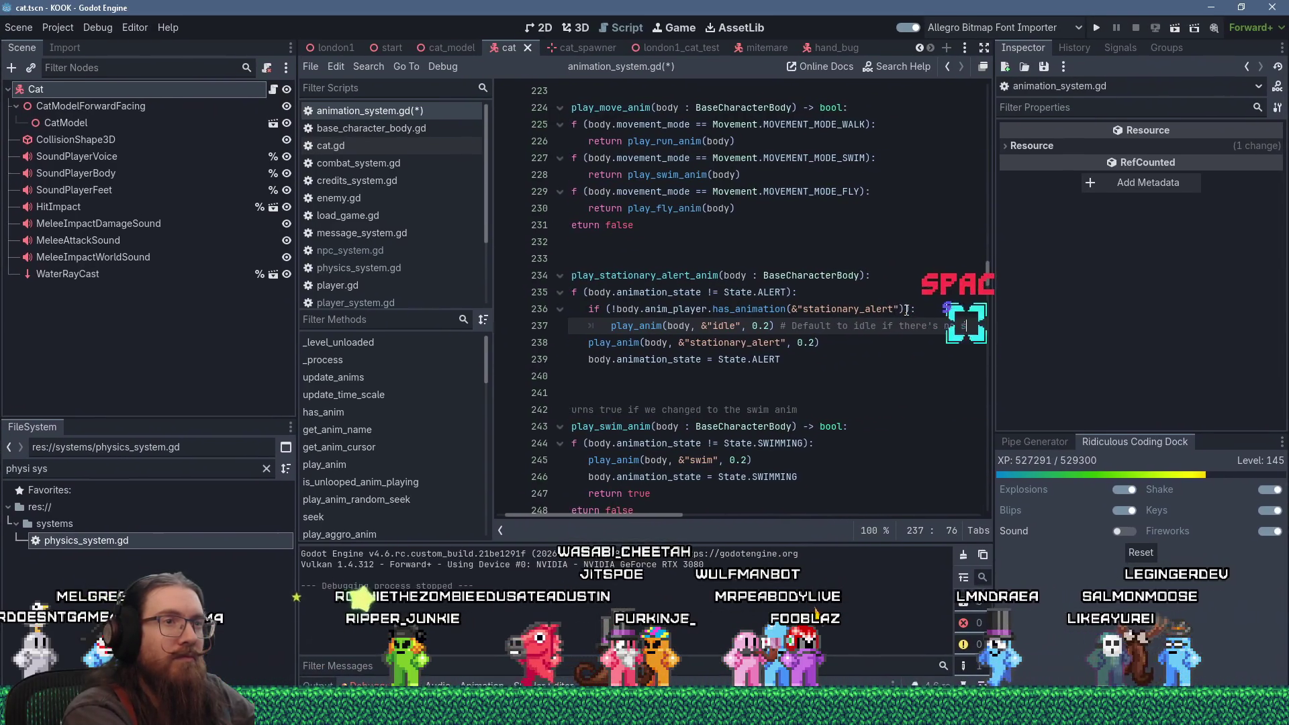
{"action": "type", "text": " a"}
{"action": "key", "text": "BackSpace"}
{"action": "type", "text": "stationary alert"}
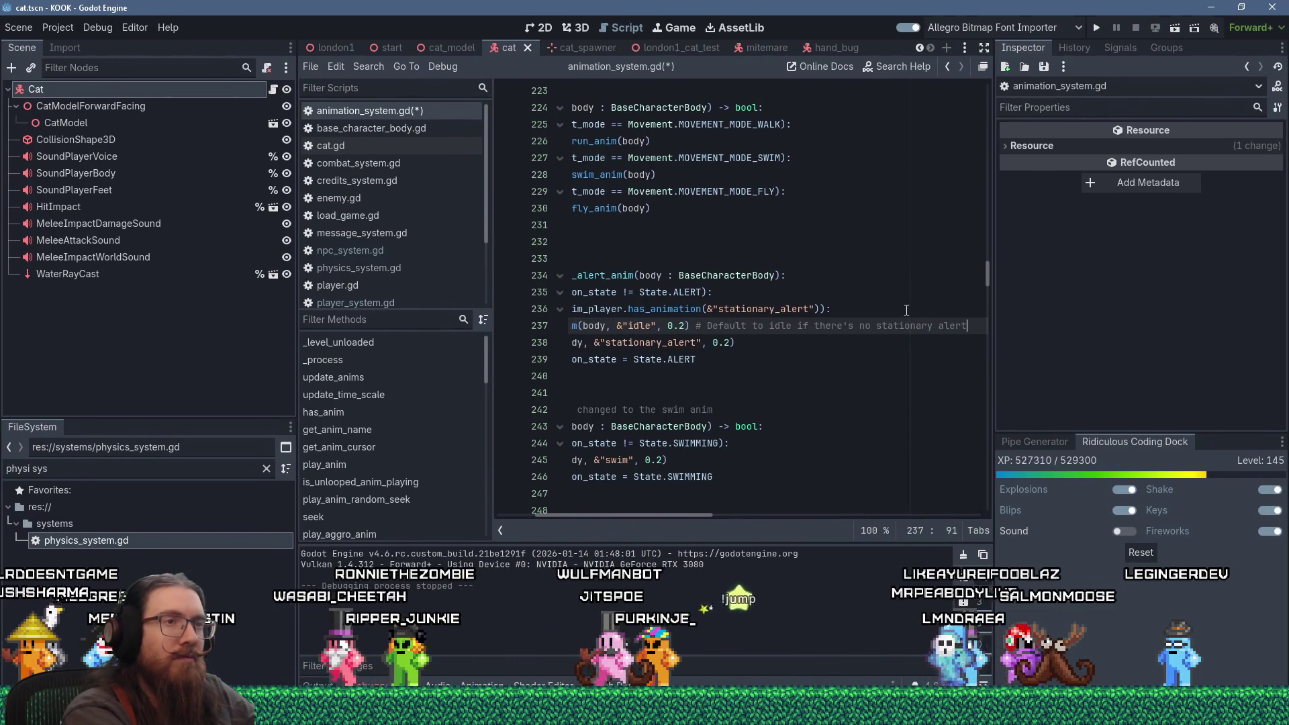
{"action": "type", "text": " anim"}
{"action": "key", "text": "Return"}
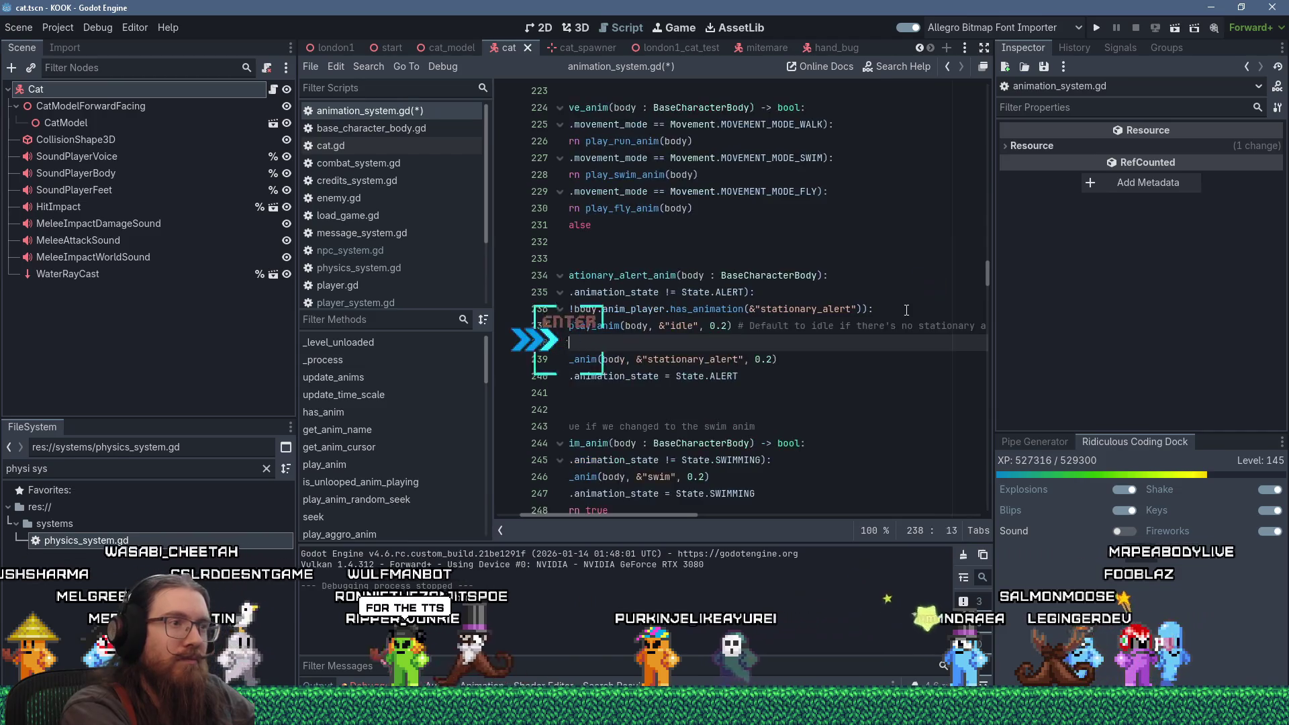
{"action": "key", "text": "BackSpace"}
{"action": "type", "text": "else:"}
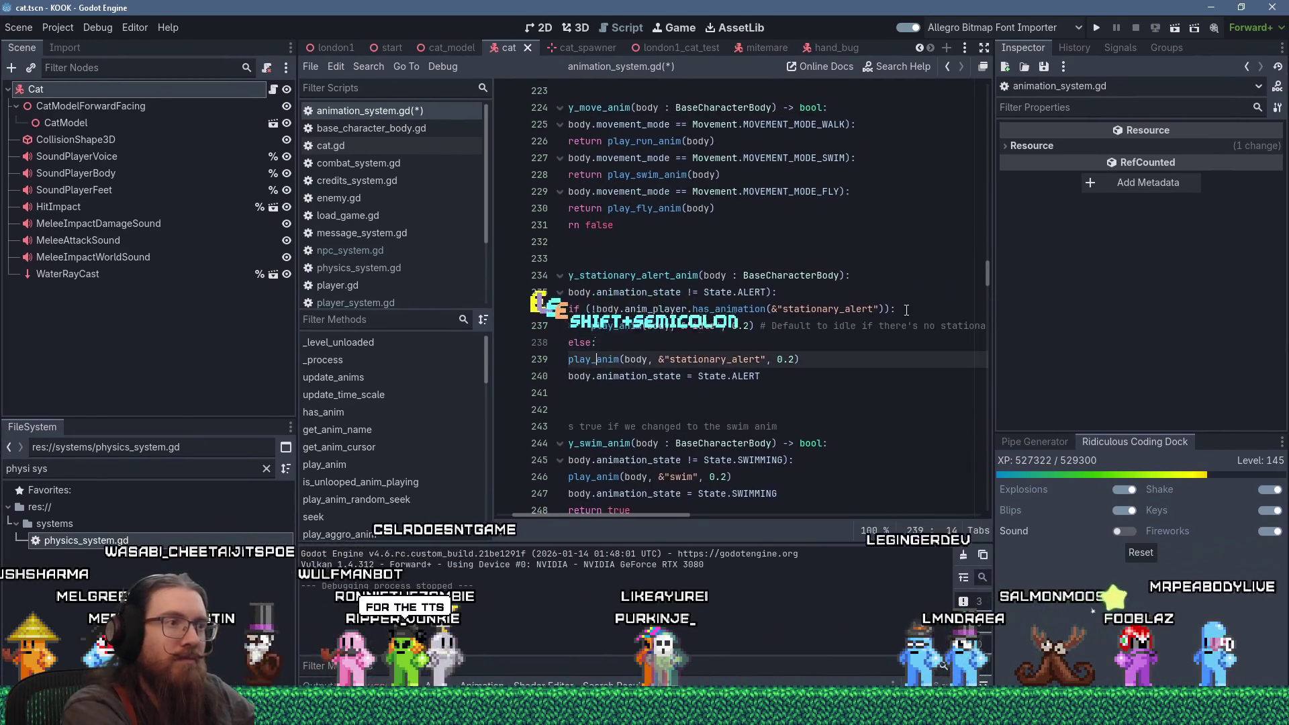
{"action": "key", "text": "Down"}
{"action": "key", "text": "Tab"}
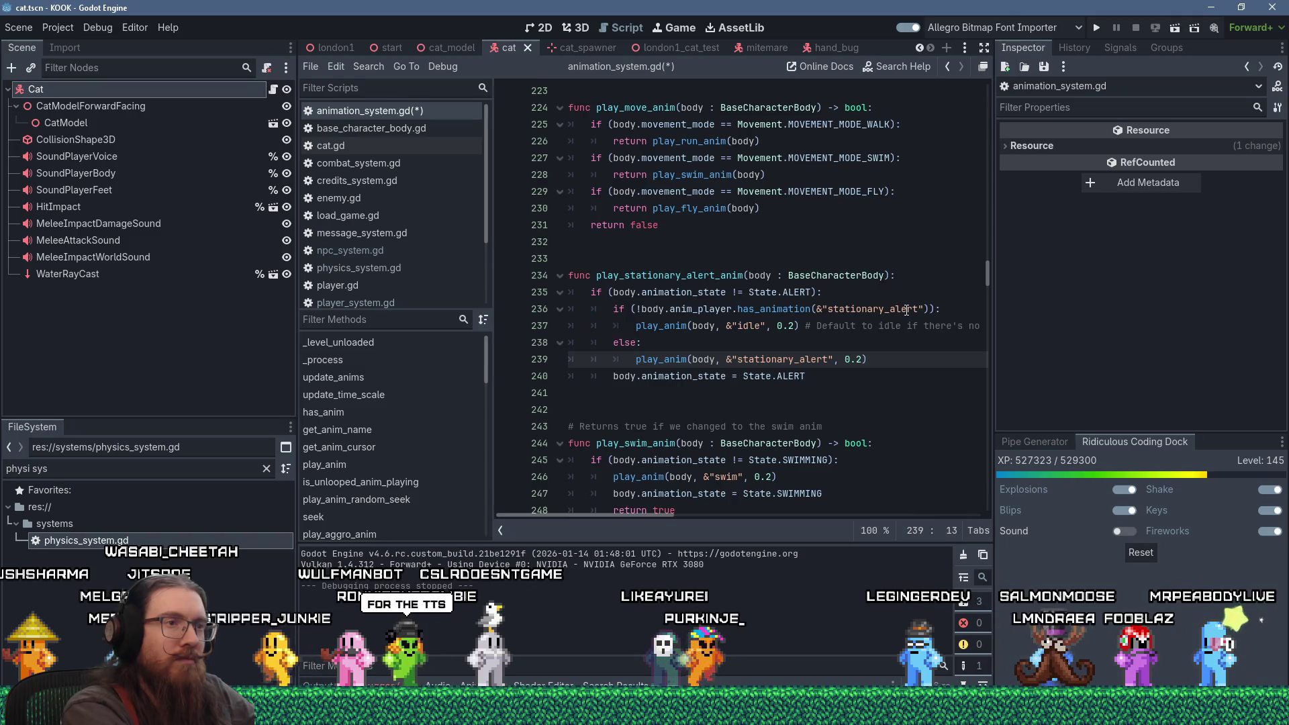
{"action": "key", "text": "ctrl+s"}
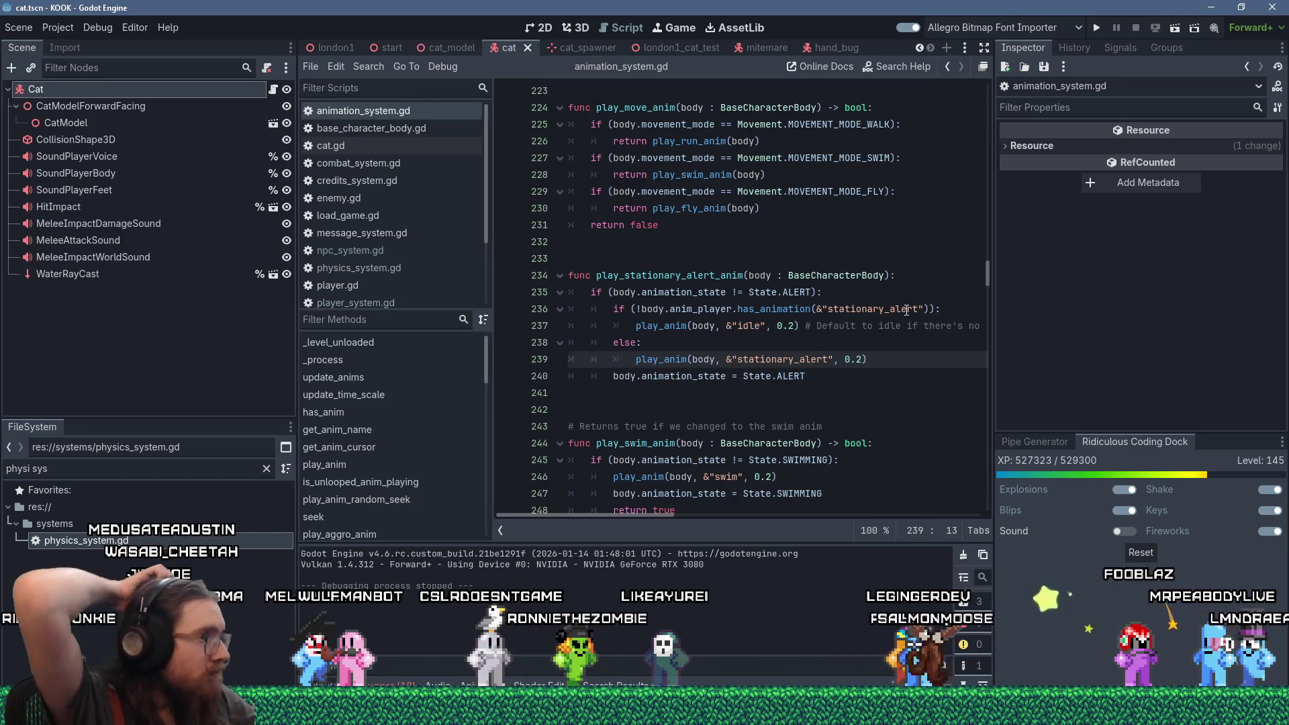
Step: Launch KOOK as a debug build and walk the player toward the white cat
{"action": "left_click", "coordinate": [1104, 30]}
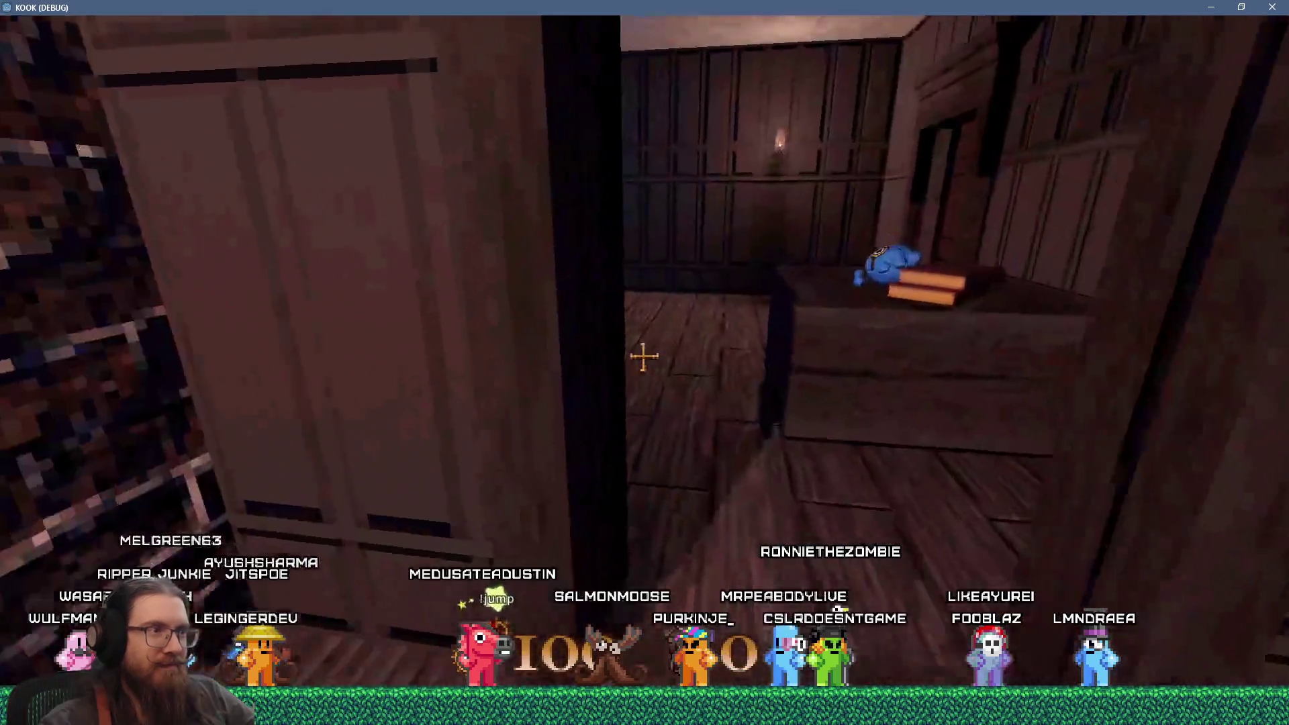
{"action": "key", "text": "w"}
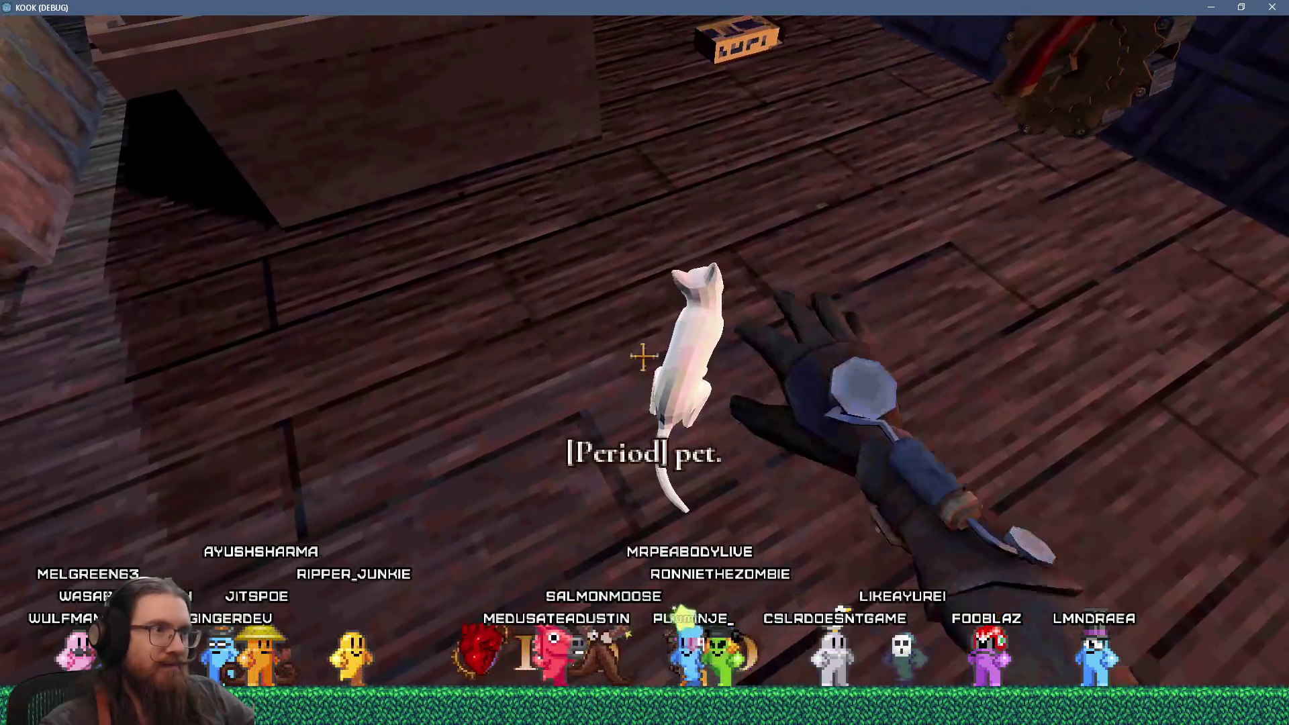
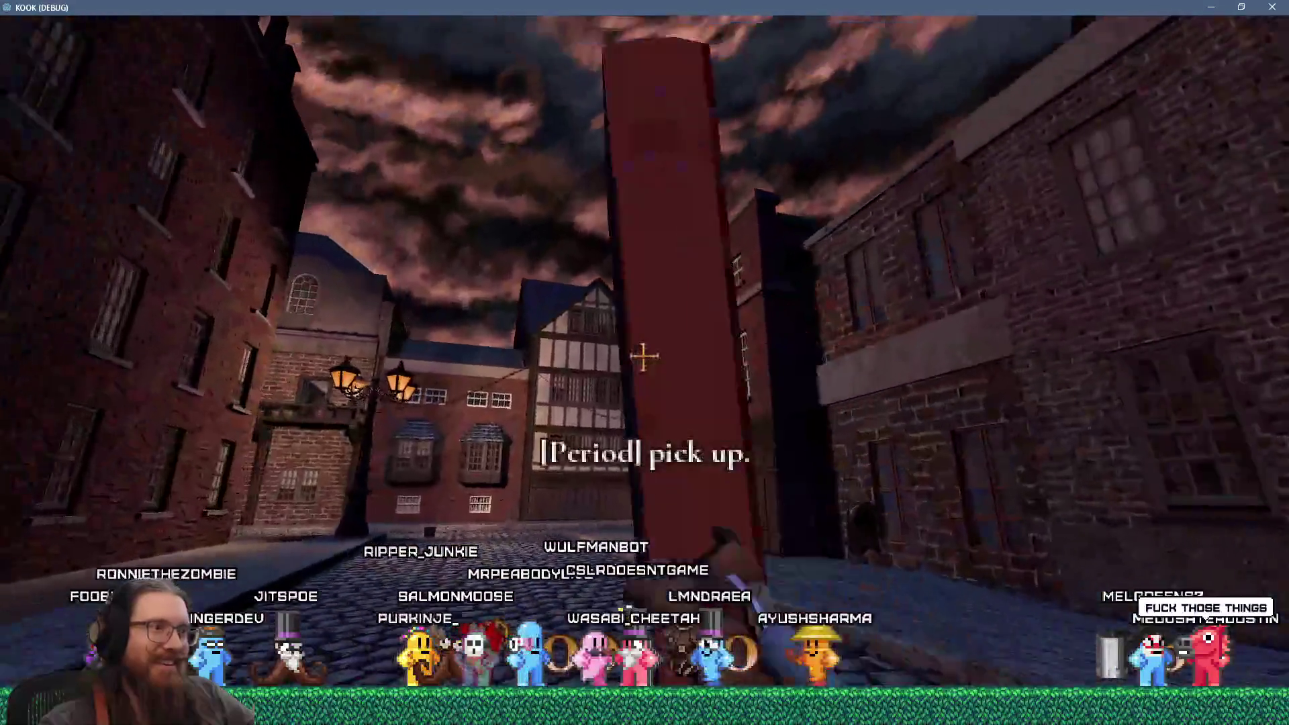
Step: Walk into the next street and pick up the book lying on the pavement
{"action": "key", "text": "w"}
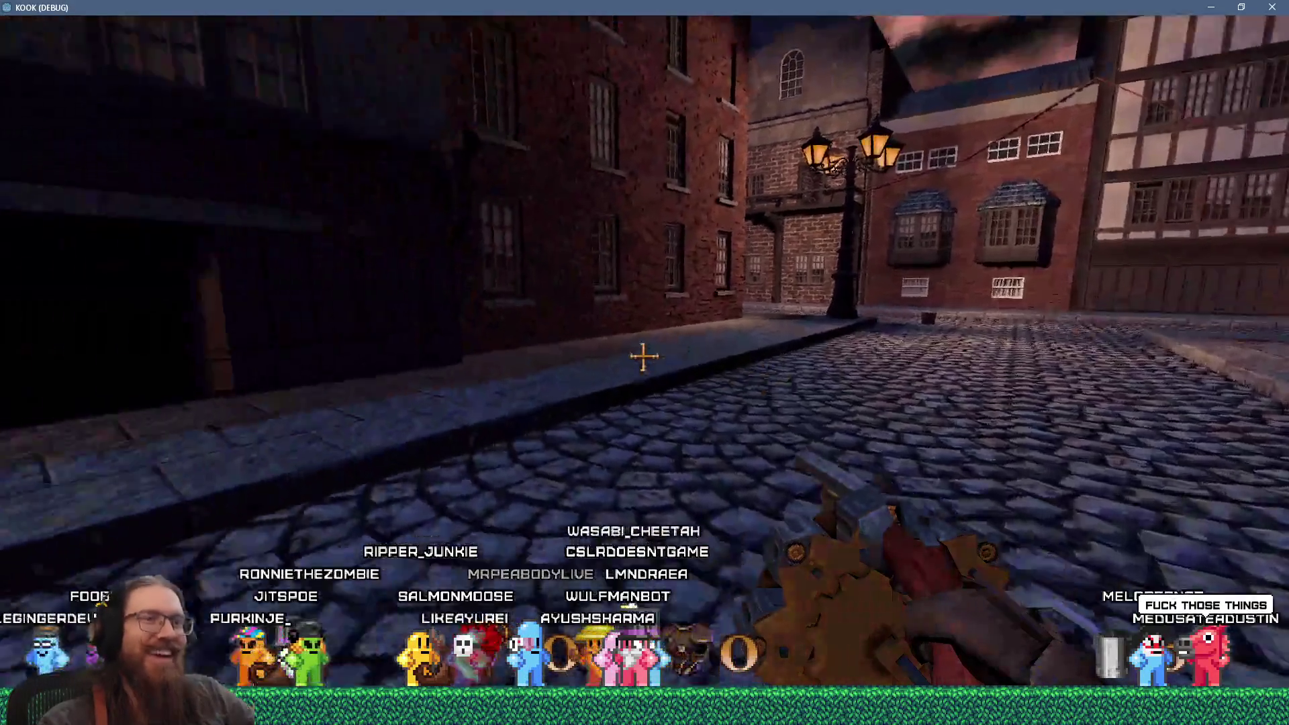
{"action": "key", "text": "w"}
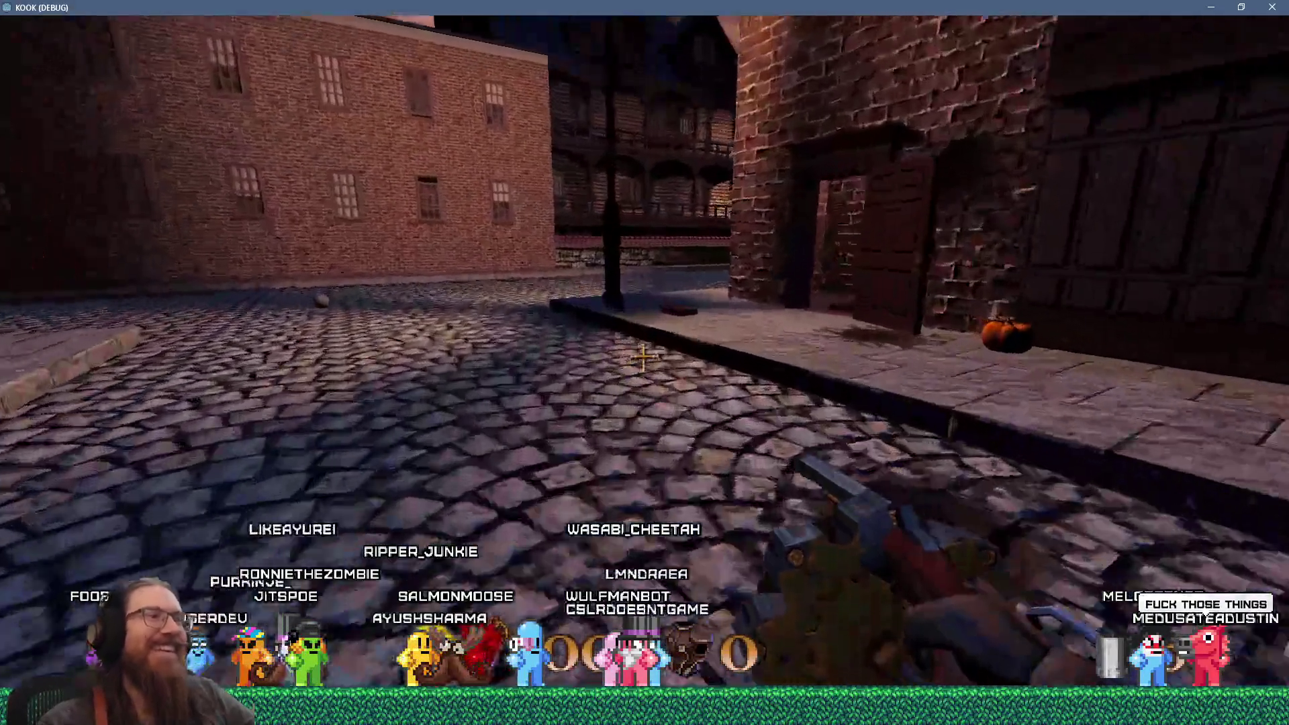
{"action": "key", "text": "period"}
{"action": "key", "text": "w"}
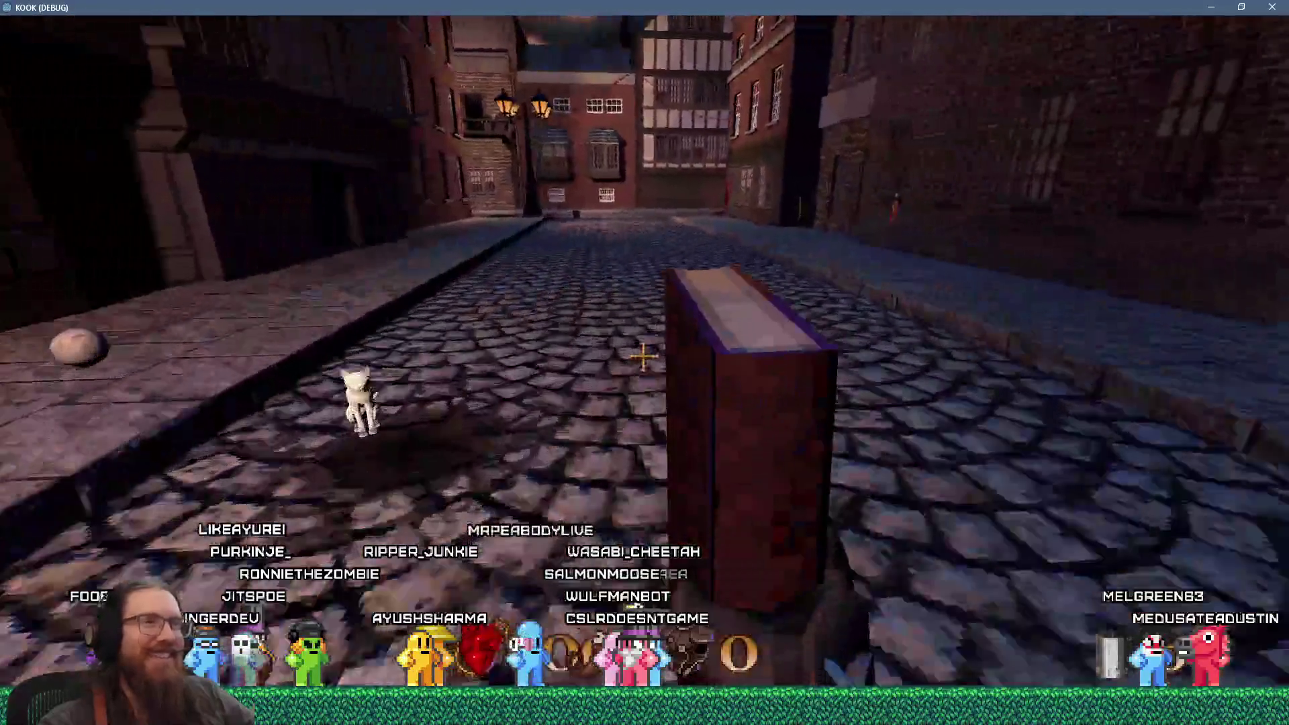
{"action": "key", "text": "w"}
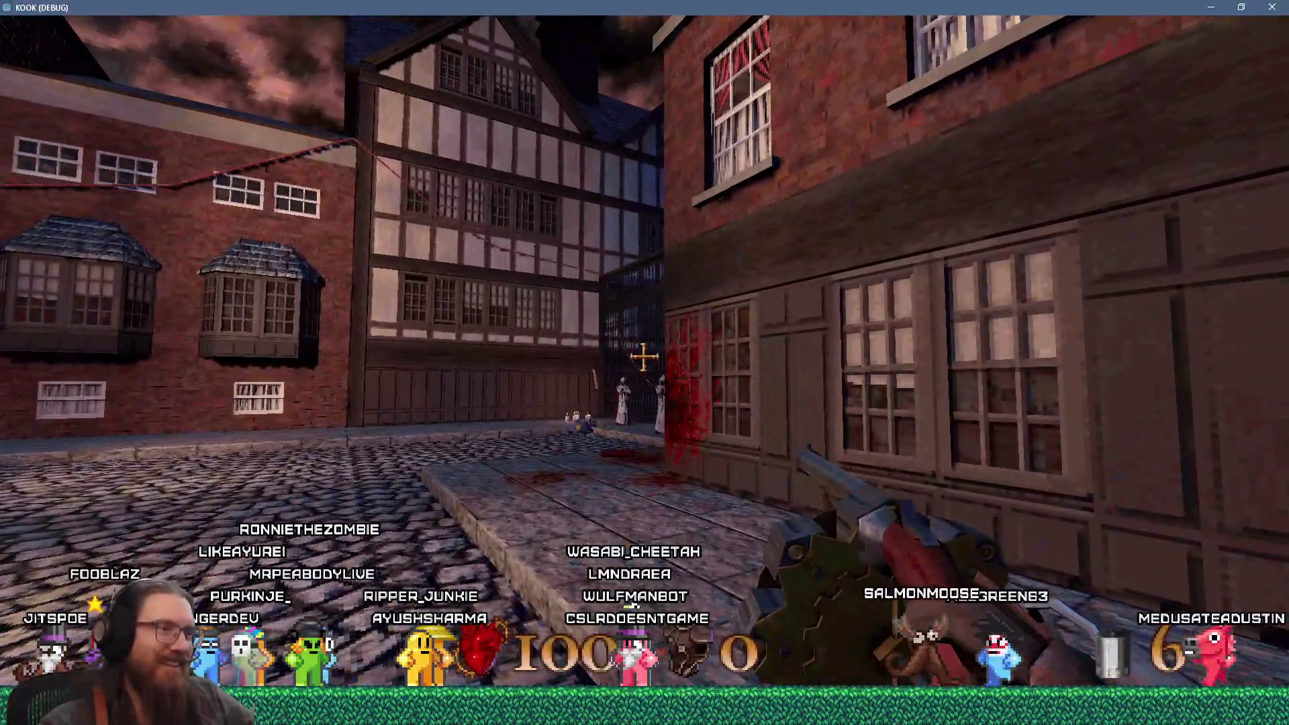
Step: Shoot the figure by the iron gate twice, advance, then turn away
{"action": "left_click", "coordinate": [643, 355]}
{"action": "left_click", "coordinate": [643, 356]}
{"action": "key", "text": "w"}
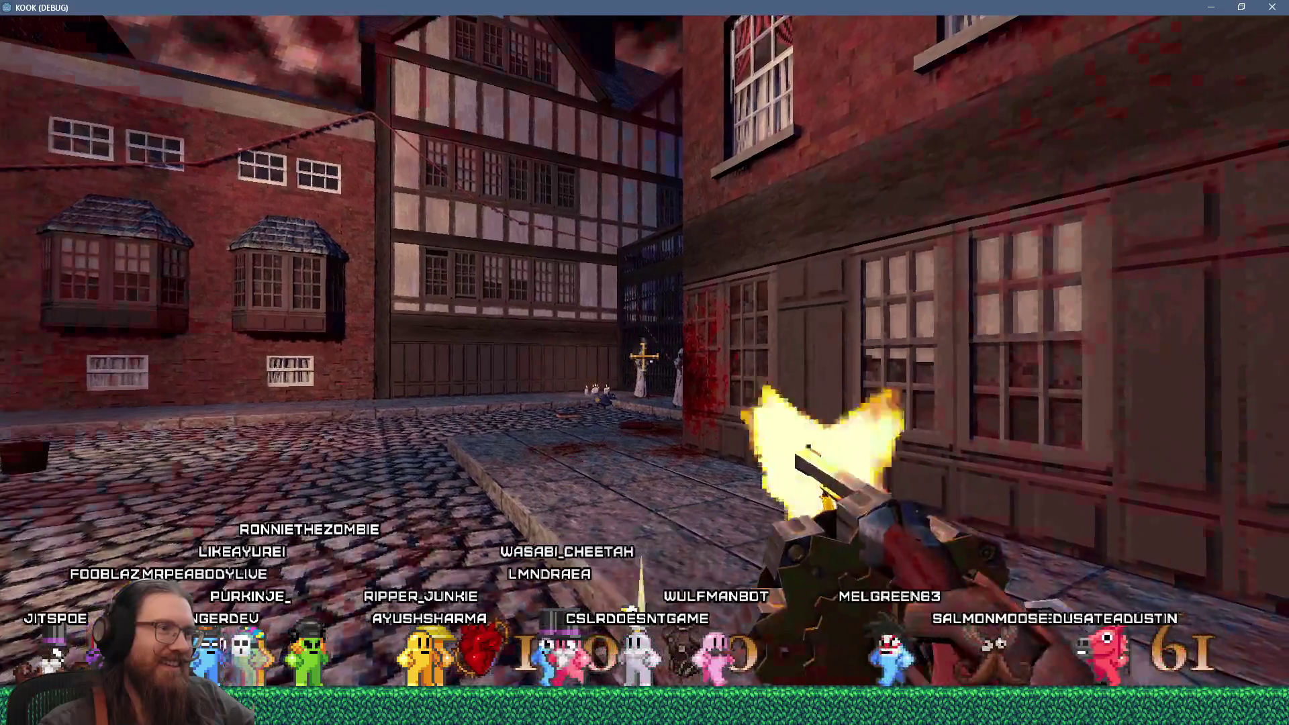
{"action": "key", "text": "w"}
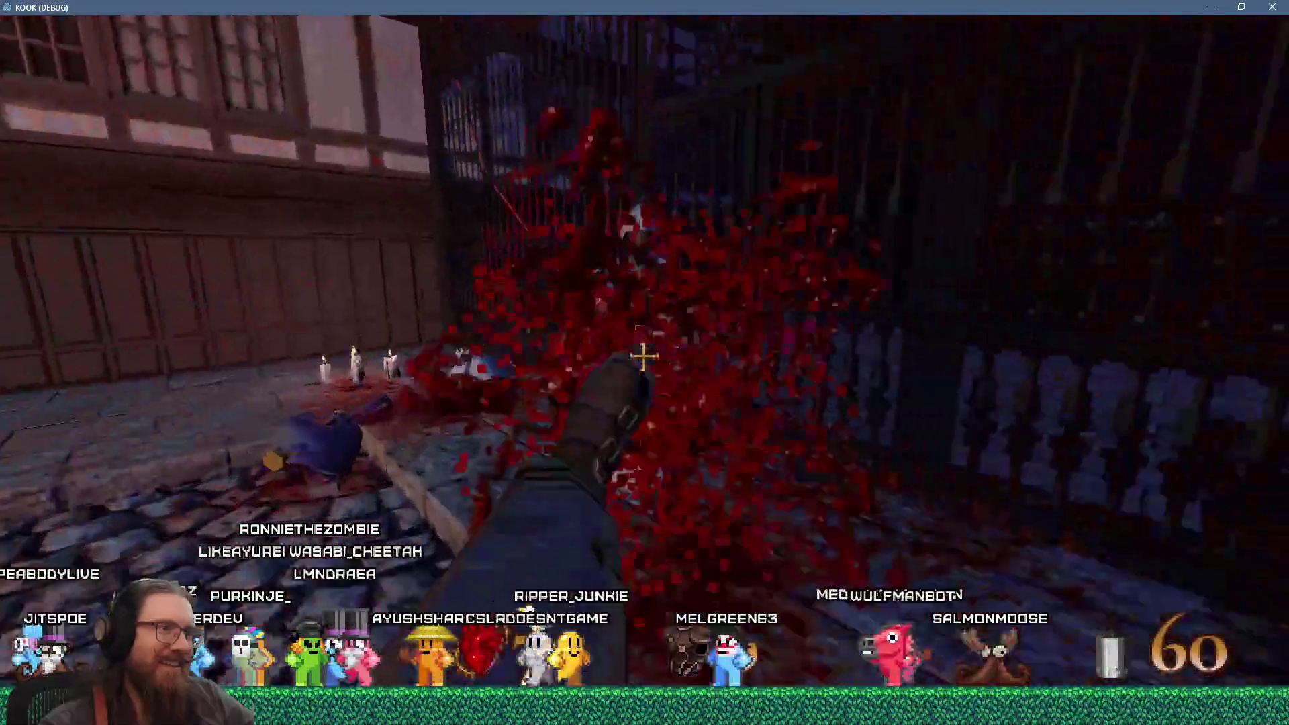
Step: Walk back down the lamplit street toward the cat, sidestepping right at the end
{"action": "key", "text": "w"}
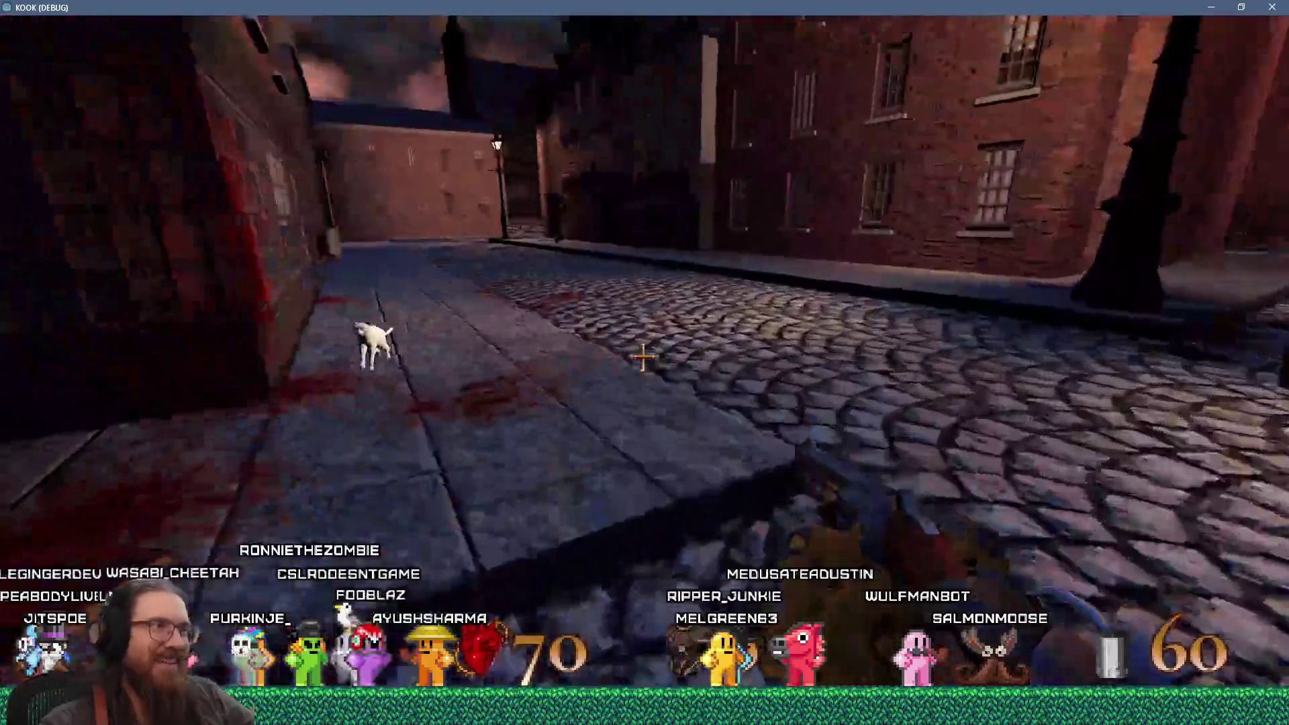
{"action": "key", "text": "w"}
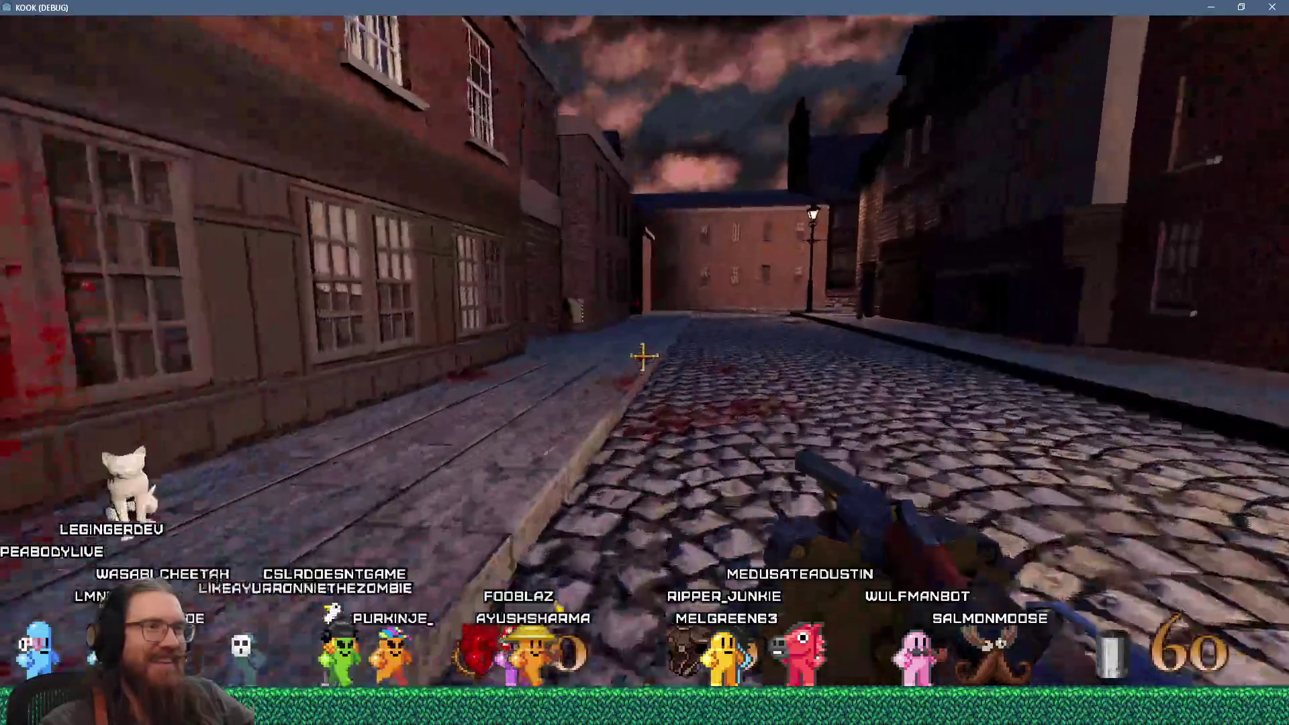
{"action": "key", "text": "w"}
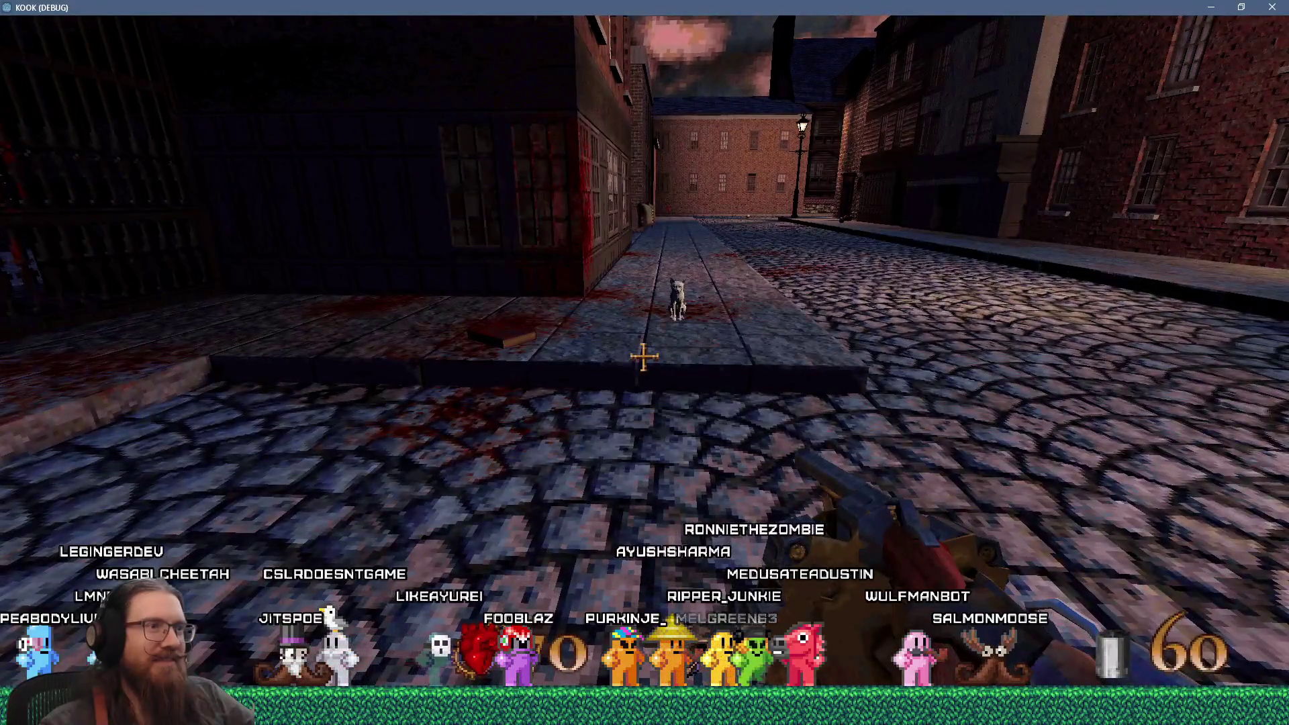
{"action": "key", "text": "w"}
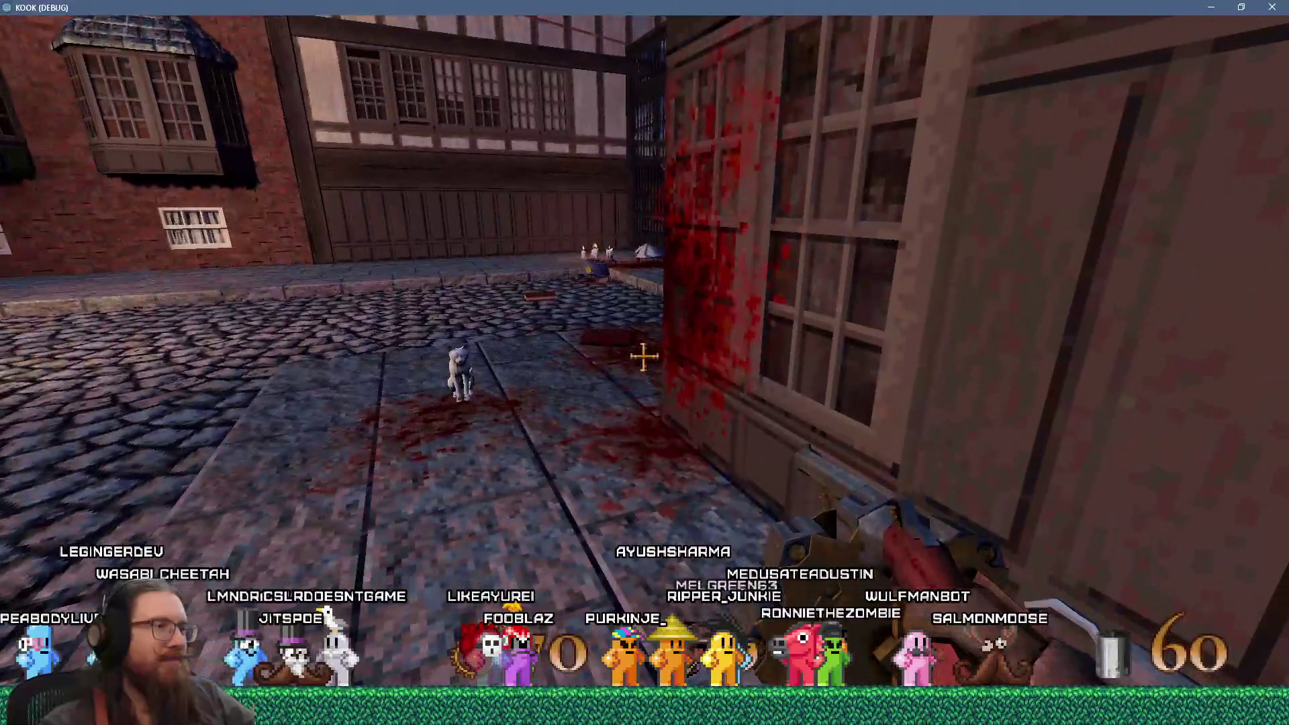
{"action": "key", "text": "w"}
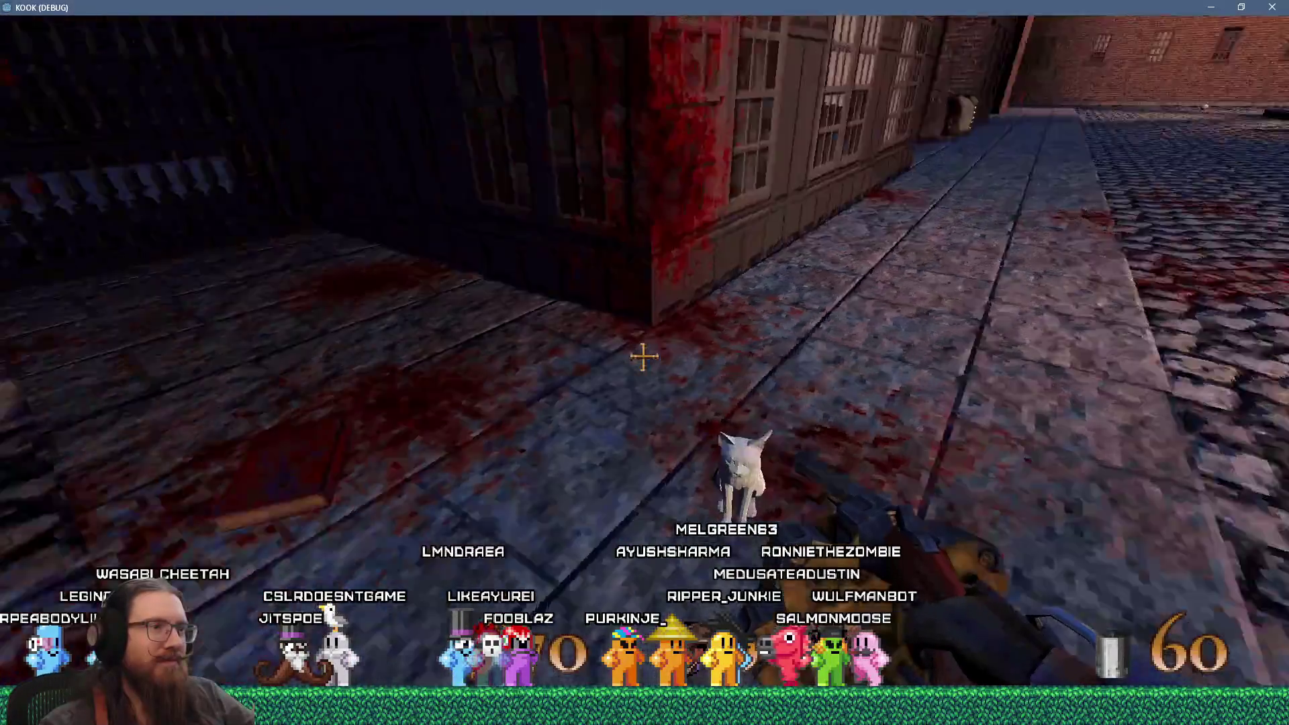
{"action": "key", "text": "w"}
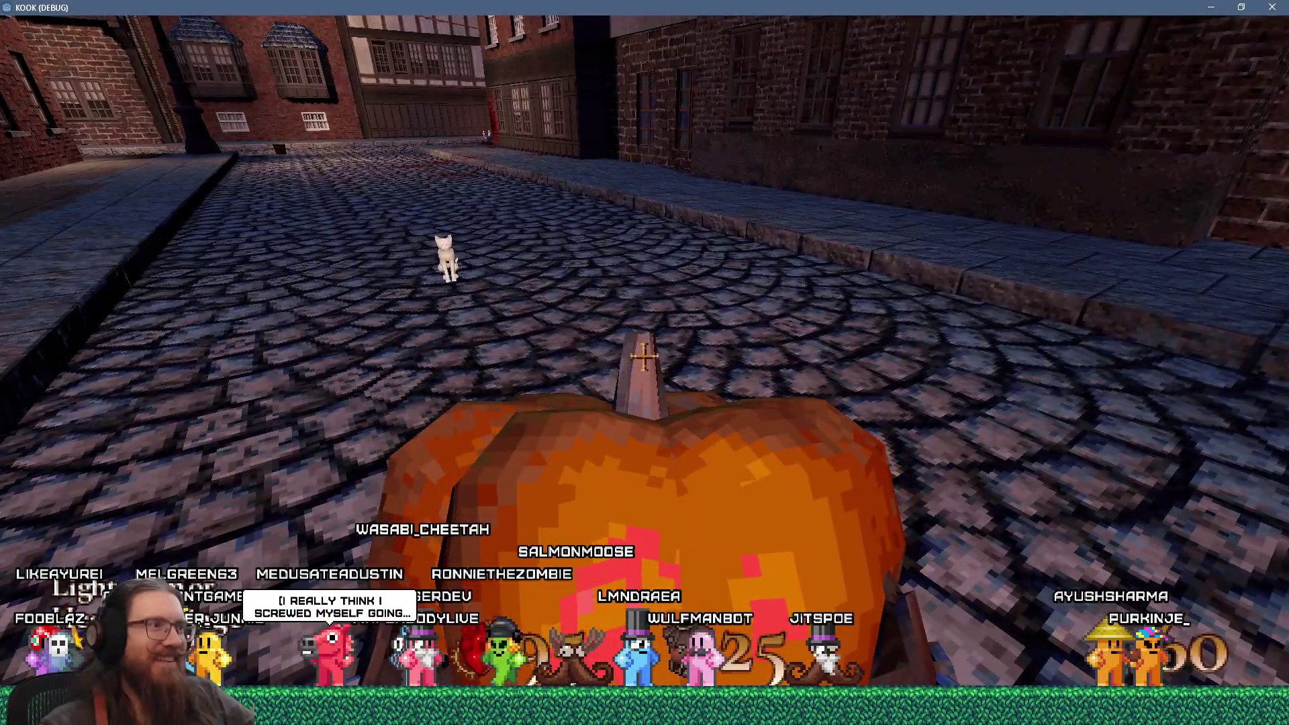
{"action": "key", "text": "d"}
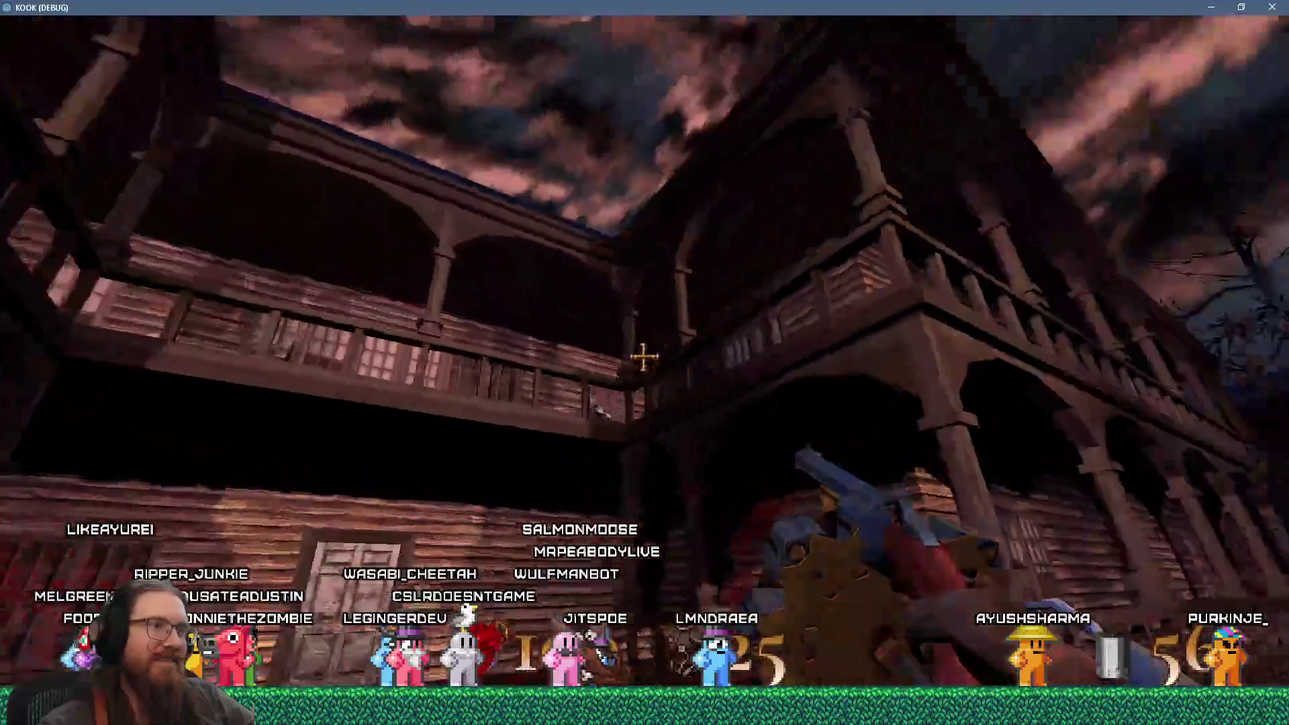
Step: Fire twice at the balconies, switch to the long-barrelled gun and fire it once
{"action": "left_click", "coordinate": [644, 355]}
{"action": "left_click", "coordinate": [643, 356]}
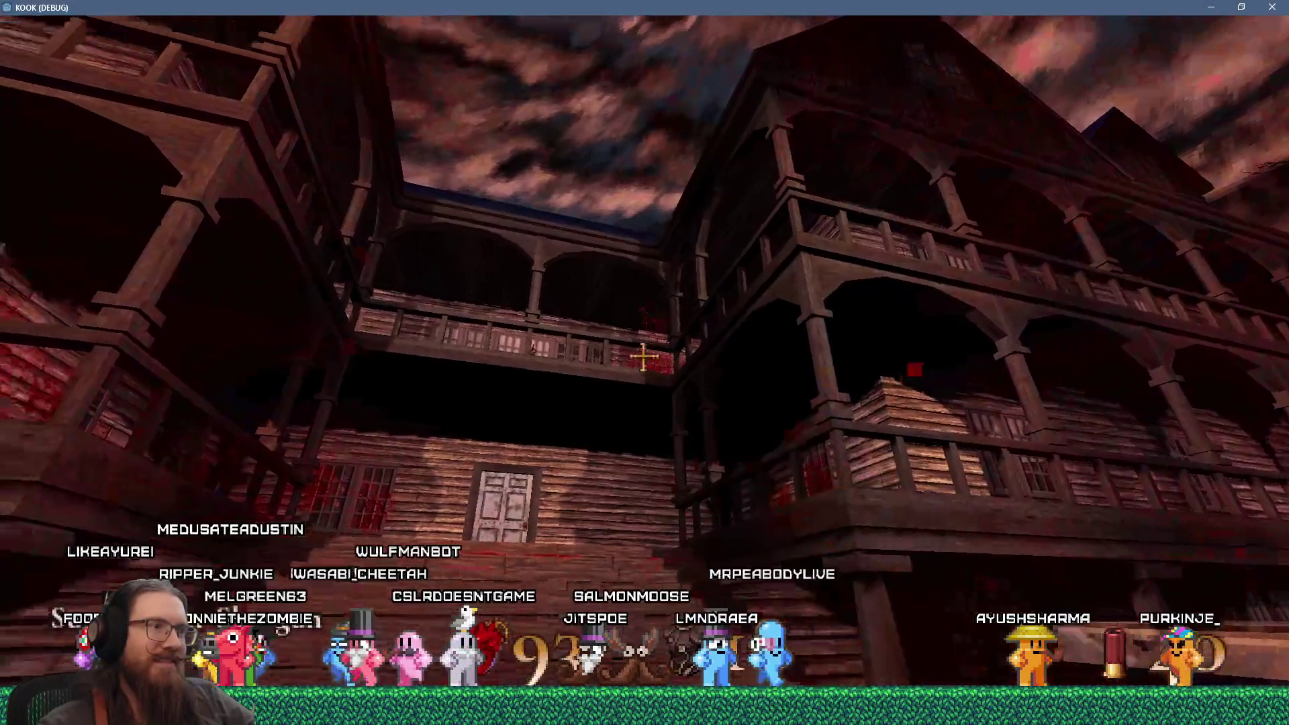
{"action": "key", "text": "2"}
{"action": "left_click", "coordinate": [643, 355]}
Step: Walk through the cobbled alley into the wider street toward the dog
{"action": "key", "text": "w"}
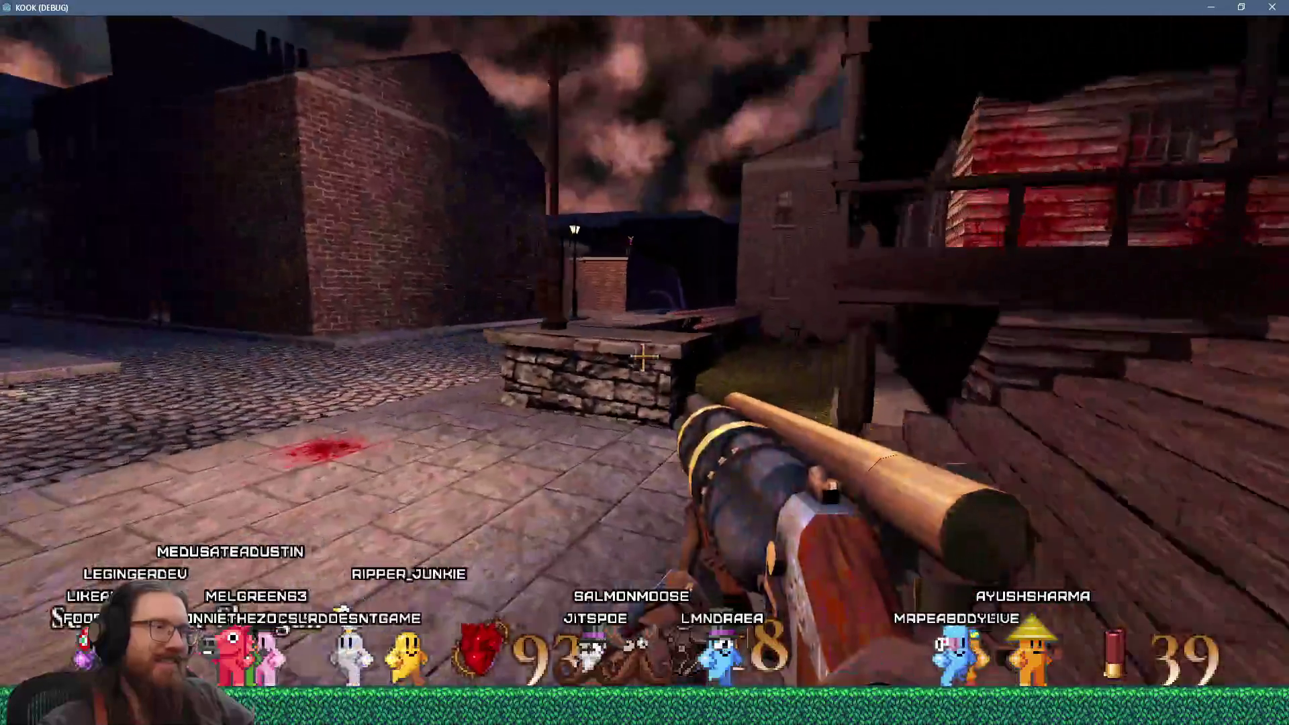
{"action": "key", "text": "w"}
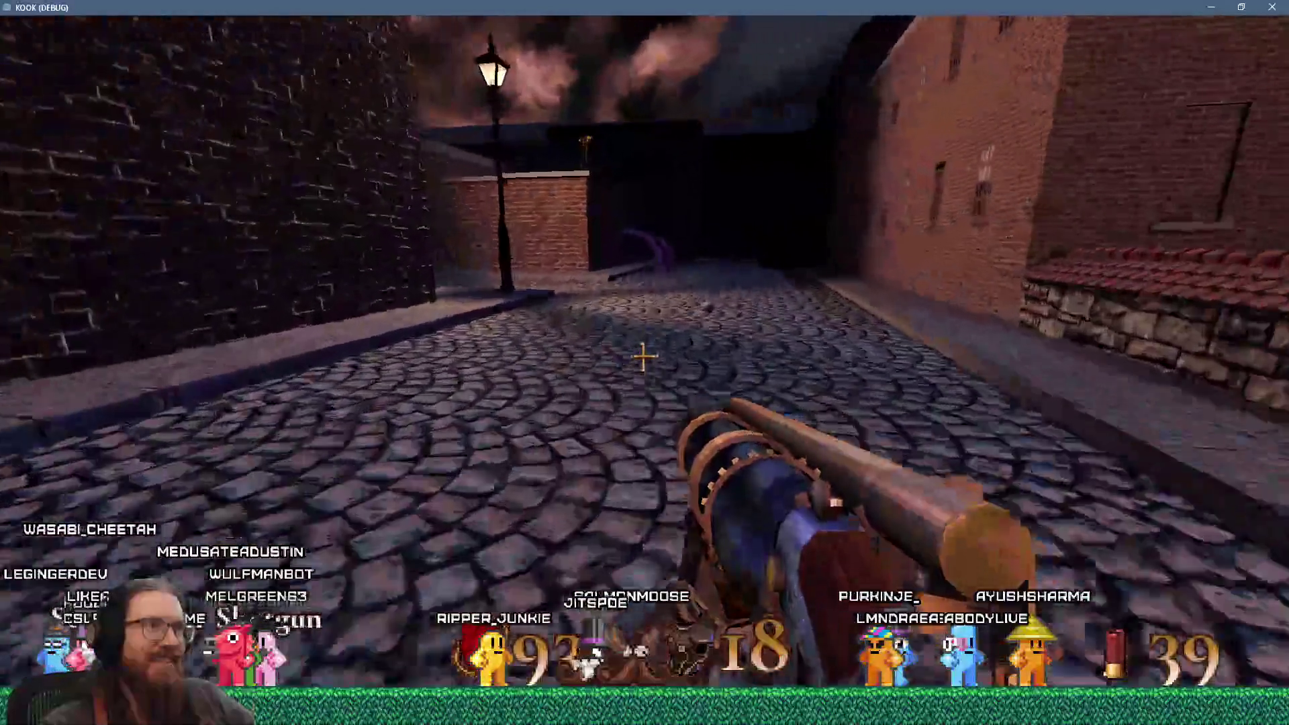
{"action": "key", "text": "w"}
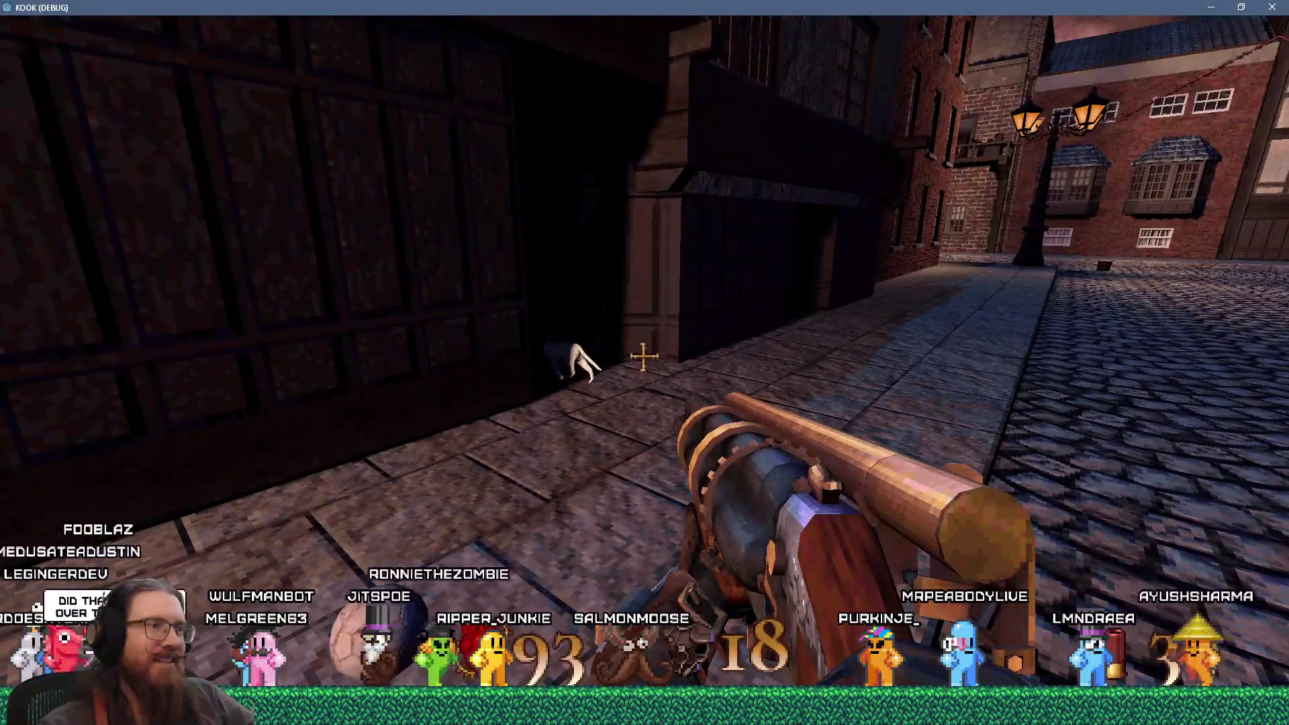
Step: Walk into the dark doorway until the animal's pet prompt appears, then back out onto the street
{"action": "key", "text": "w"}
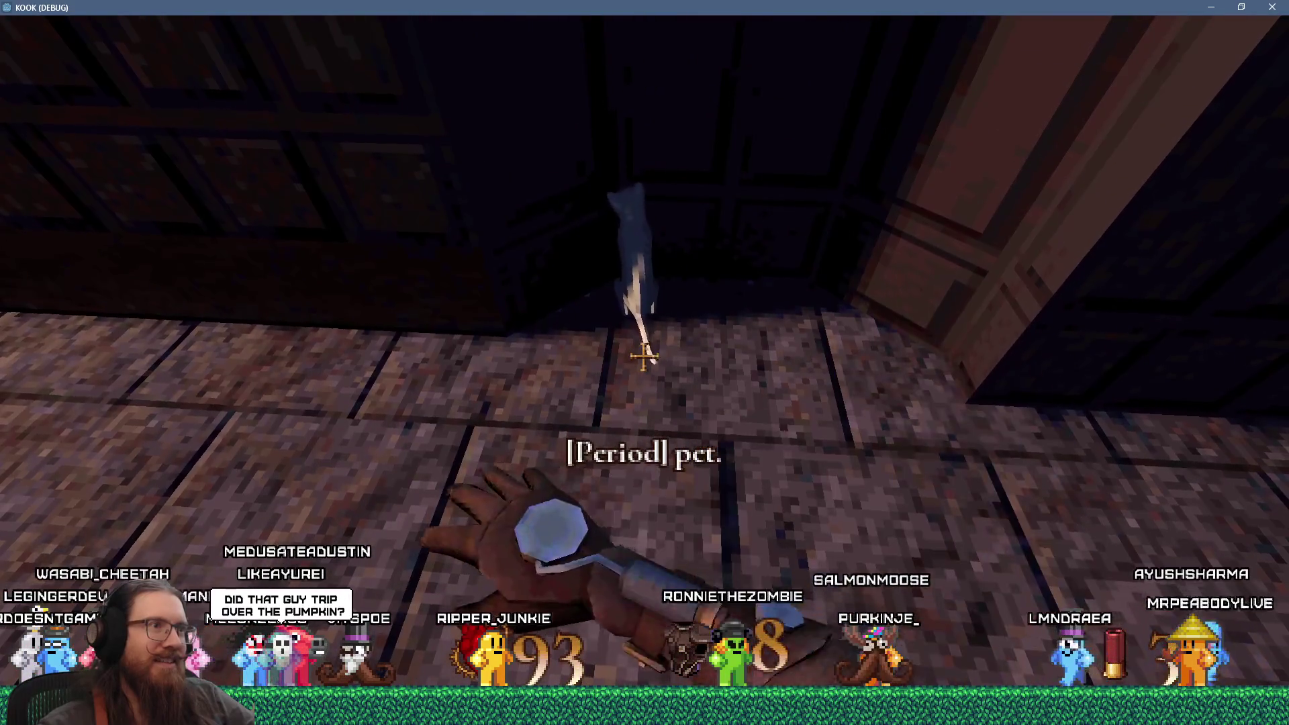
{"action": "key", "text": "s"}
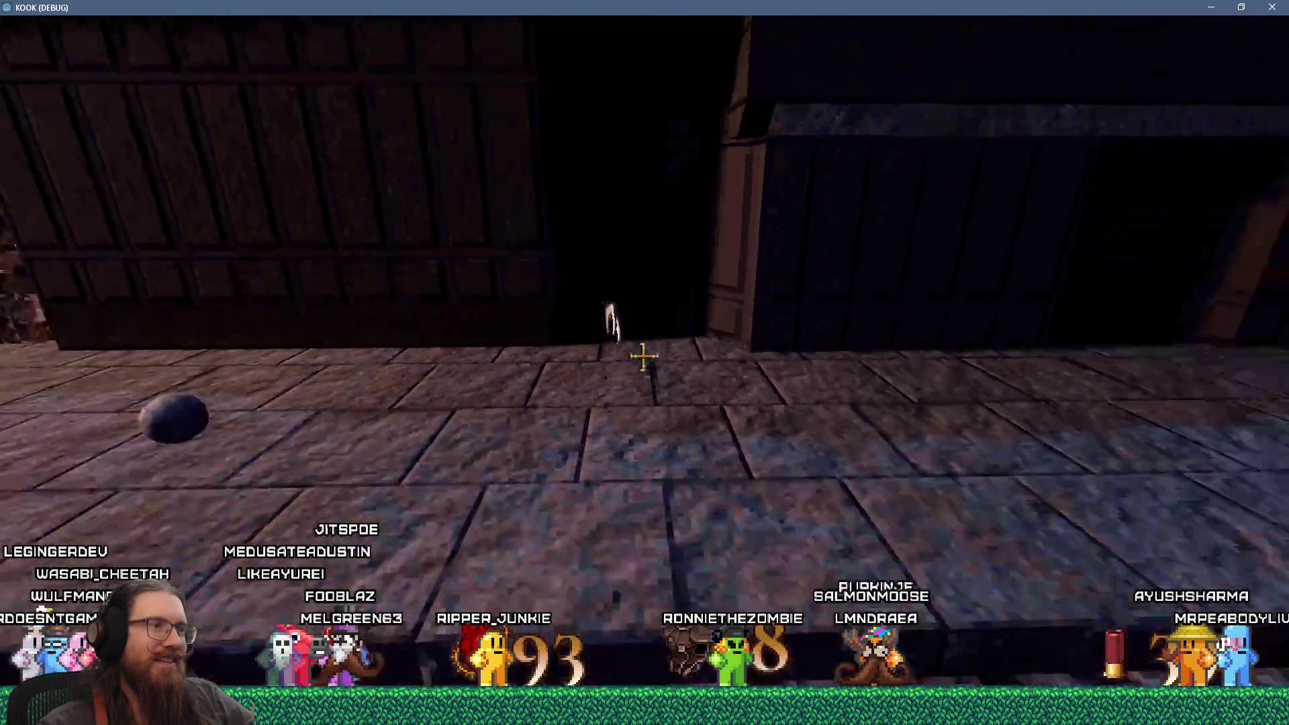
{"action": "key", "text": "w"}
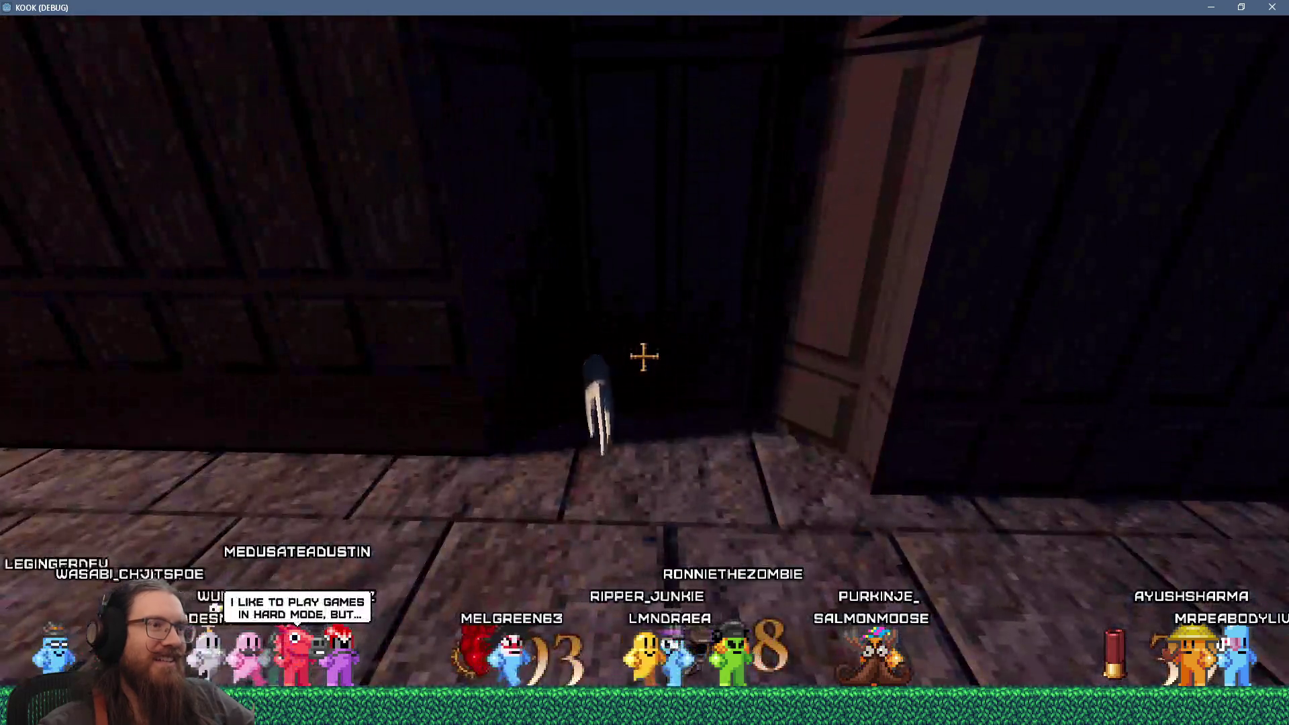
{"action": "key", "text": "w"}
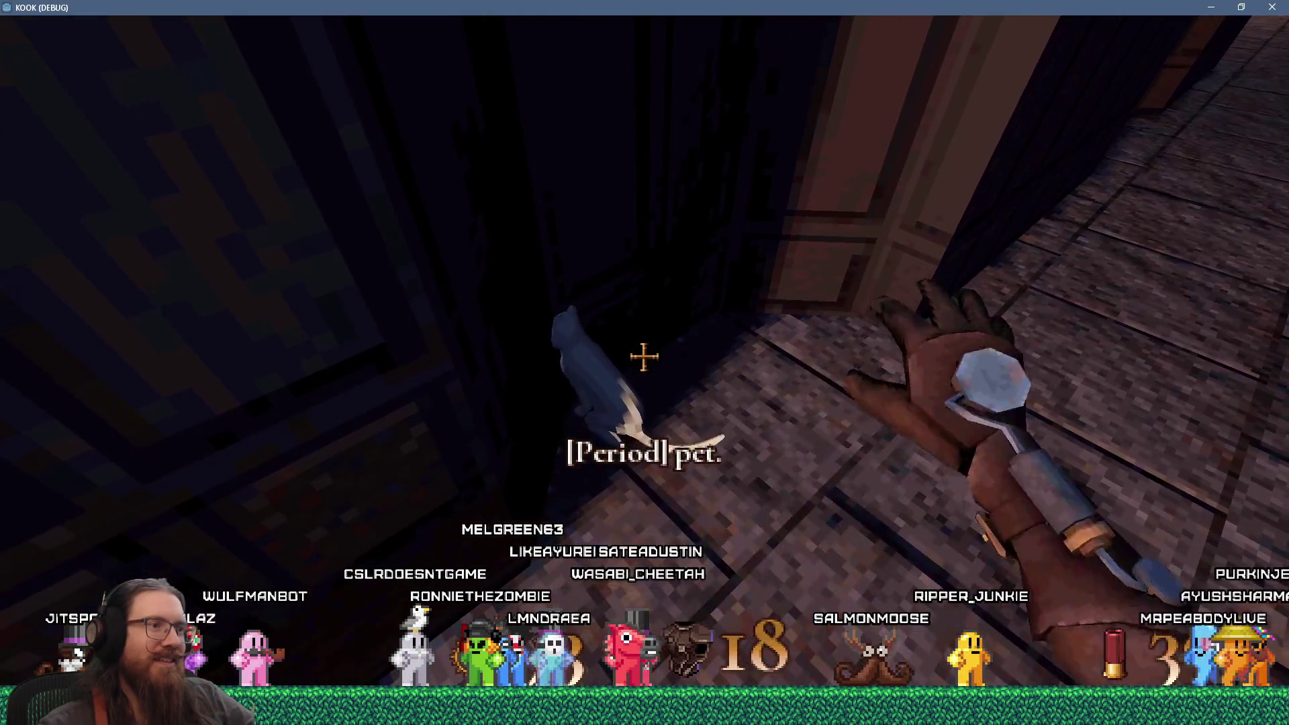
{"action": "key", "text": "s"}
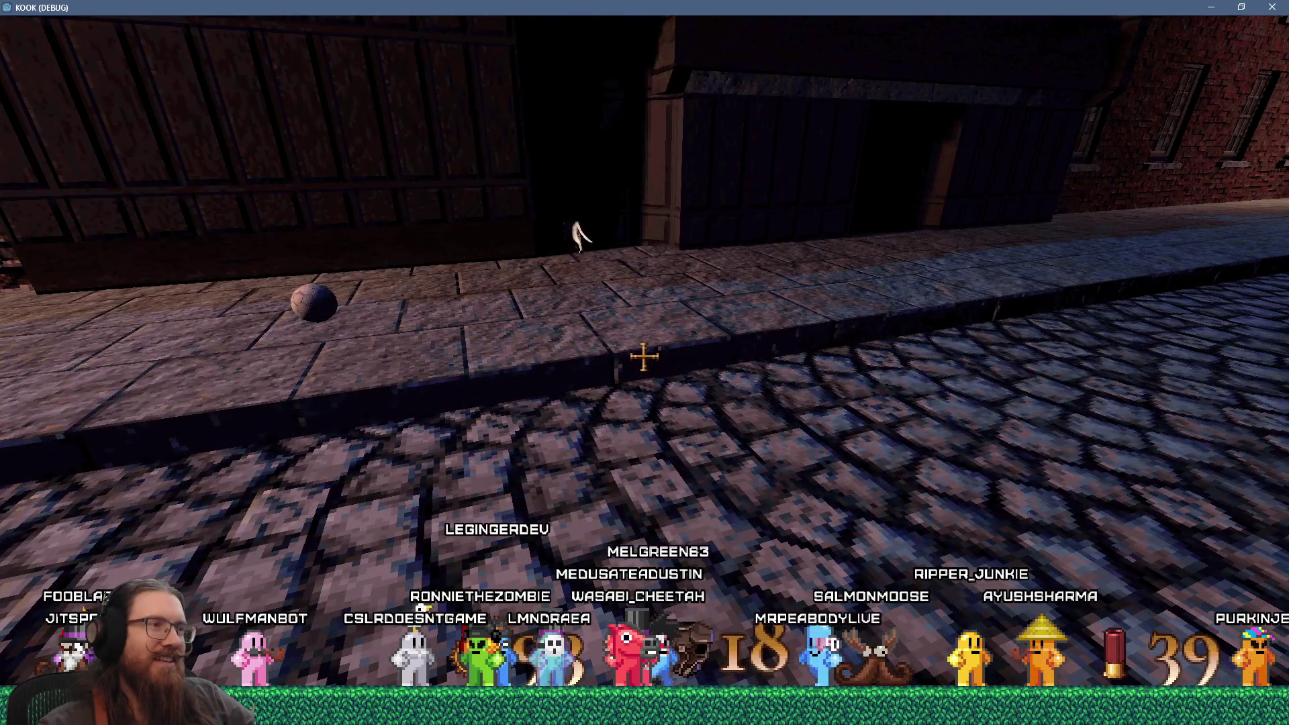
{"action": "key", "text": "grave"}
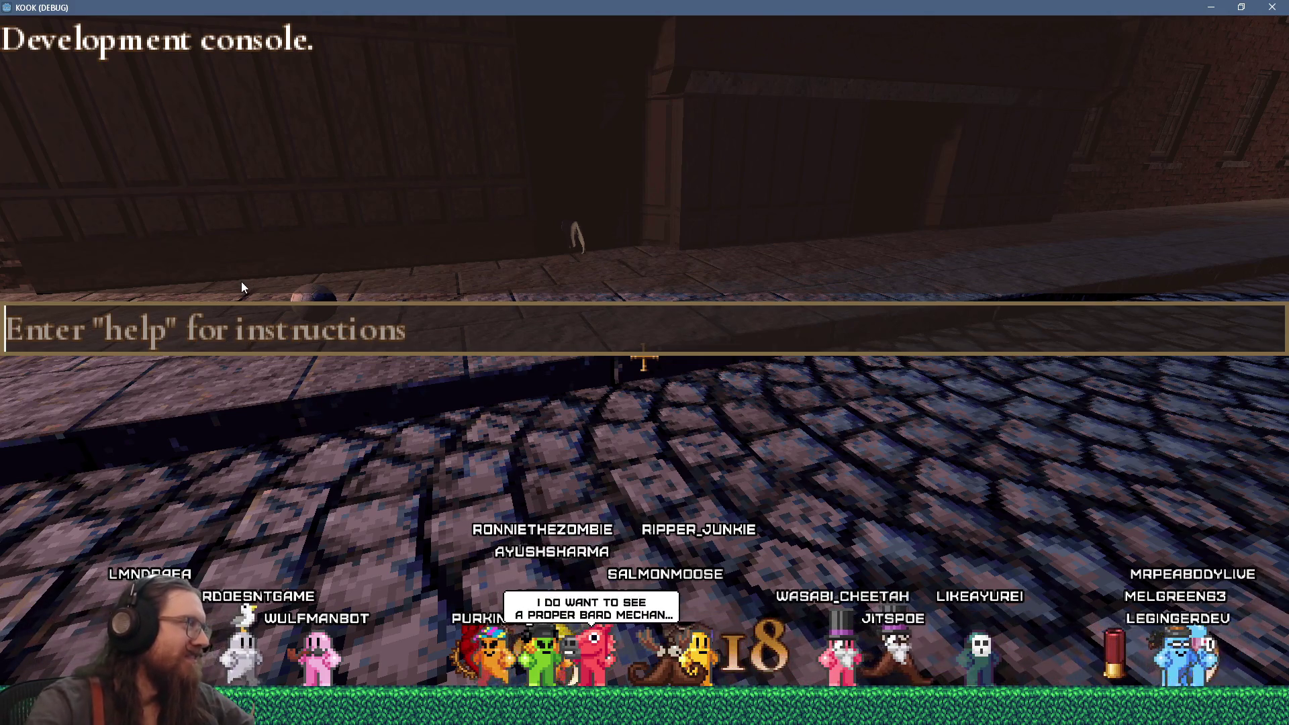
Step: Run the console's quit command to close KOOK's debug build
{"action": "type", "text": "quit"}
{"action": "key", "text": "Return"}
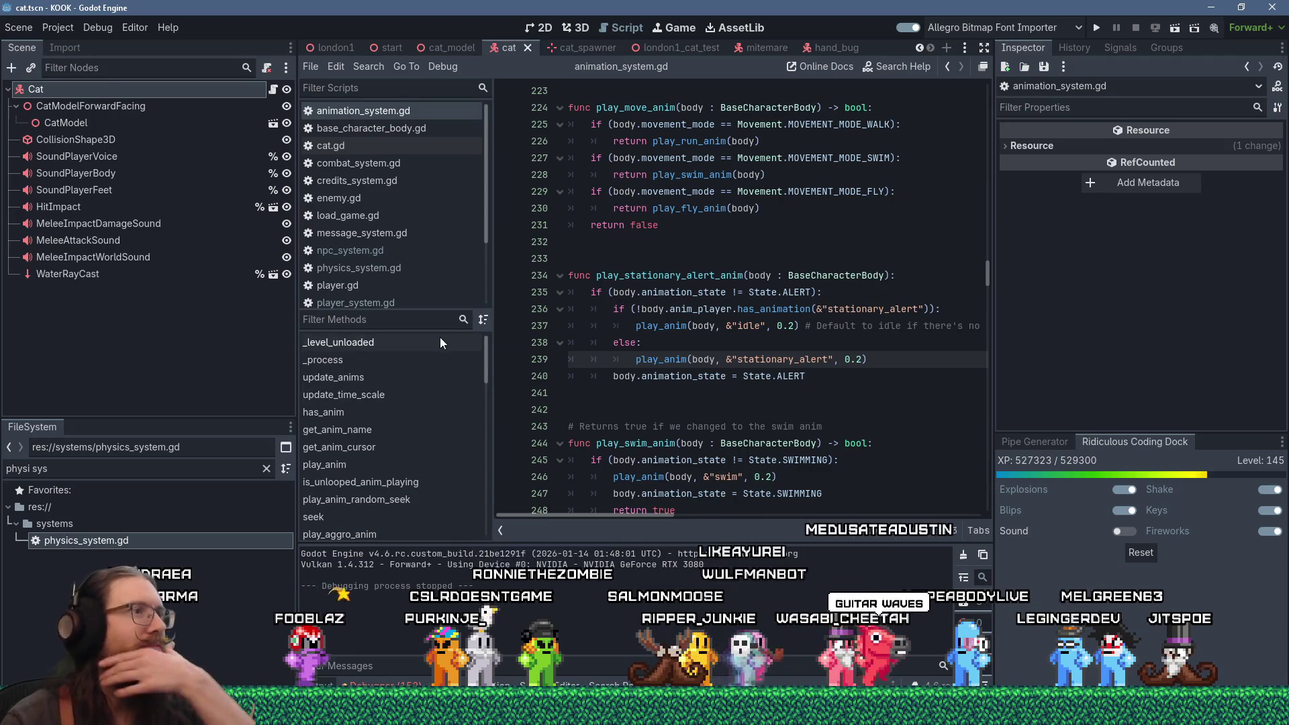
Step: Open npc_system.gd, widen the code area and jump to the state list at the top
{"action": "scroll", "coordinate": [400, 212], "scroll_direction": "down", "scroll_amount": 2}
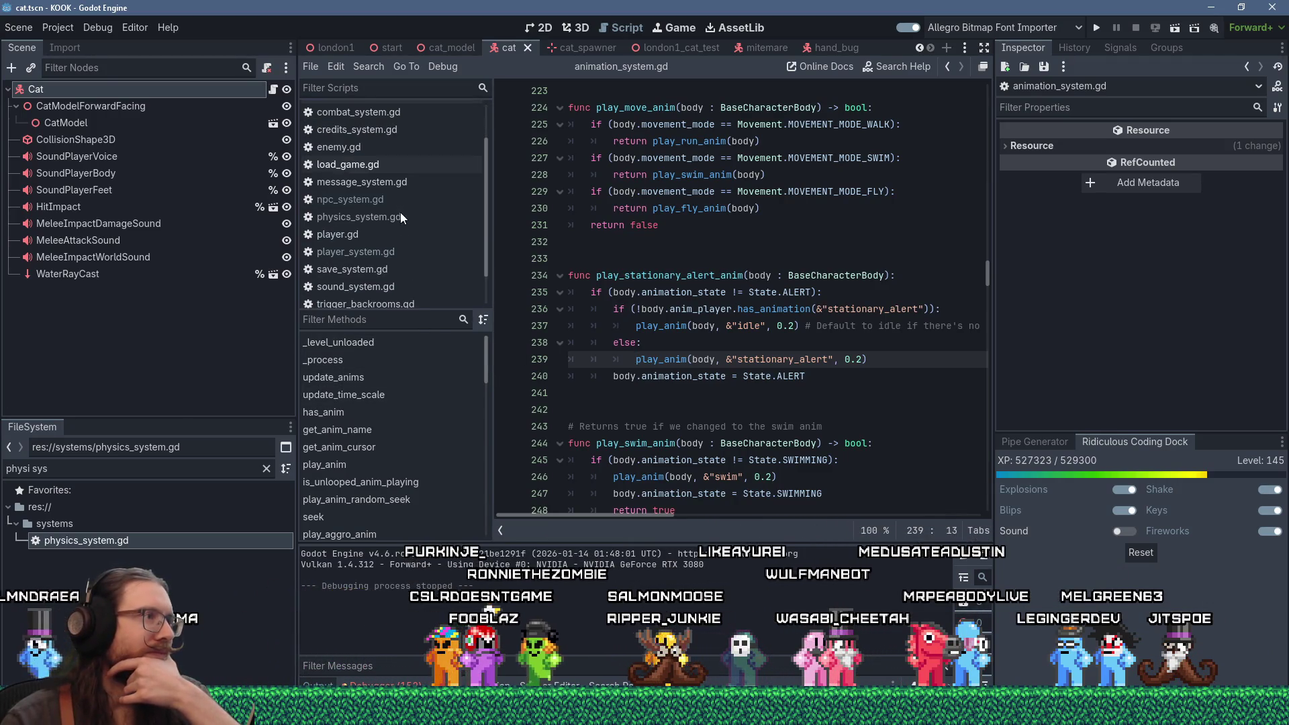
{"action": "left_click", "coordinate": [394, 201]}
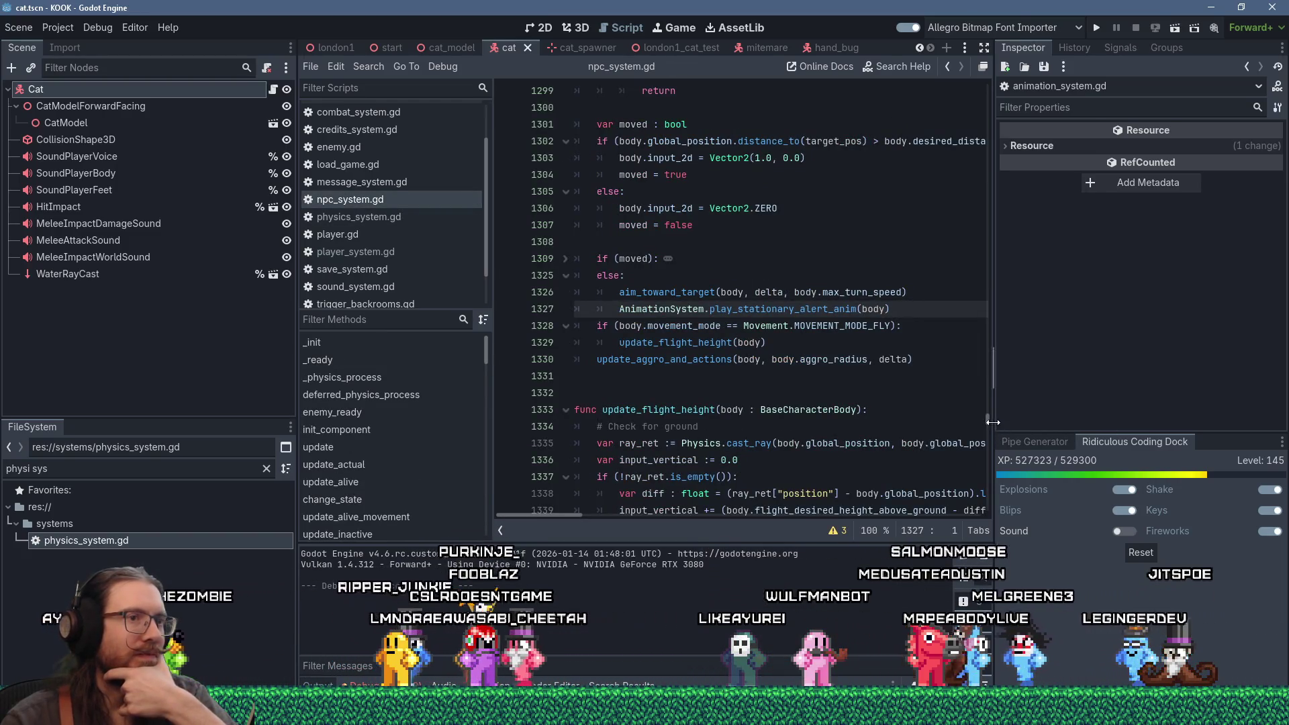
{"action": "left_click_drag", "start_coordinate": [993, 427], "coordinate": [1018, 427]}
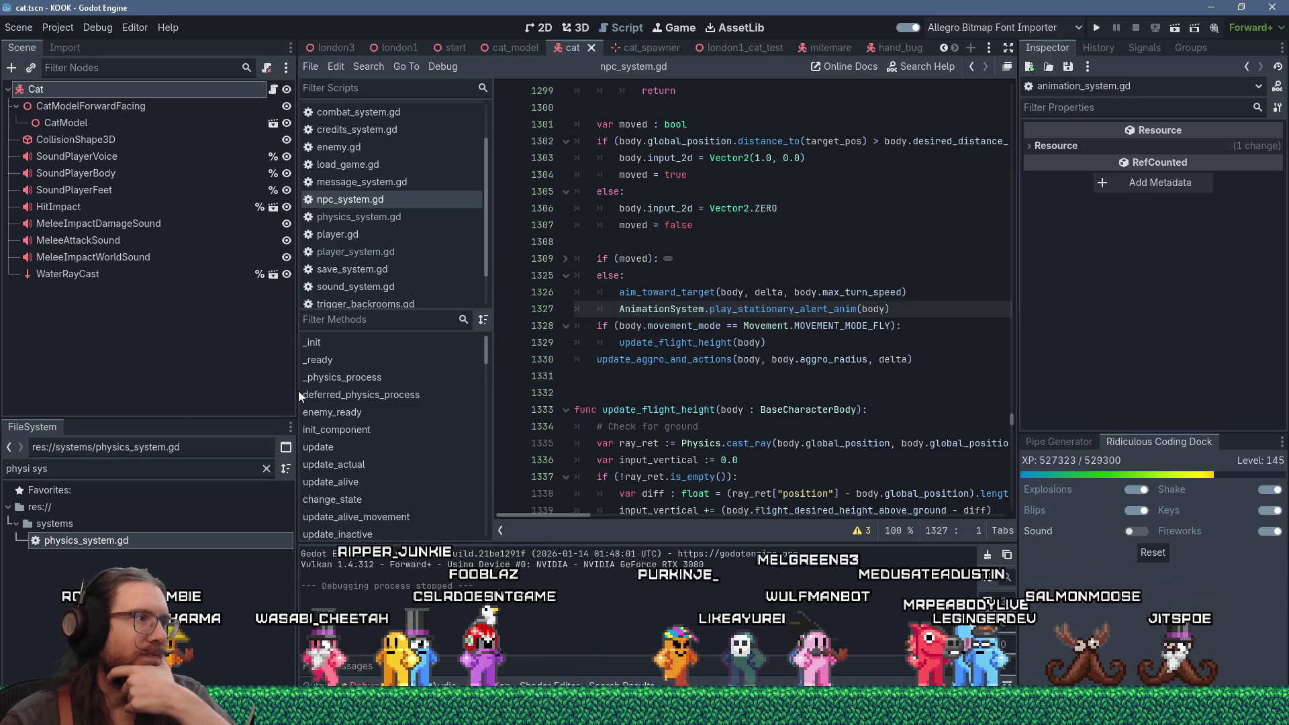
{"action": "left_click_drag", "start_coordinate": [295, 391], "coordinate": [232, 398]}
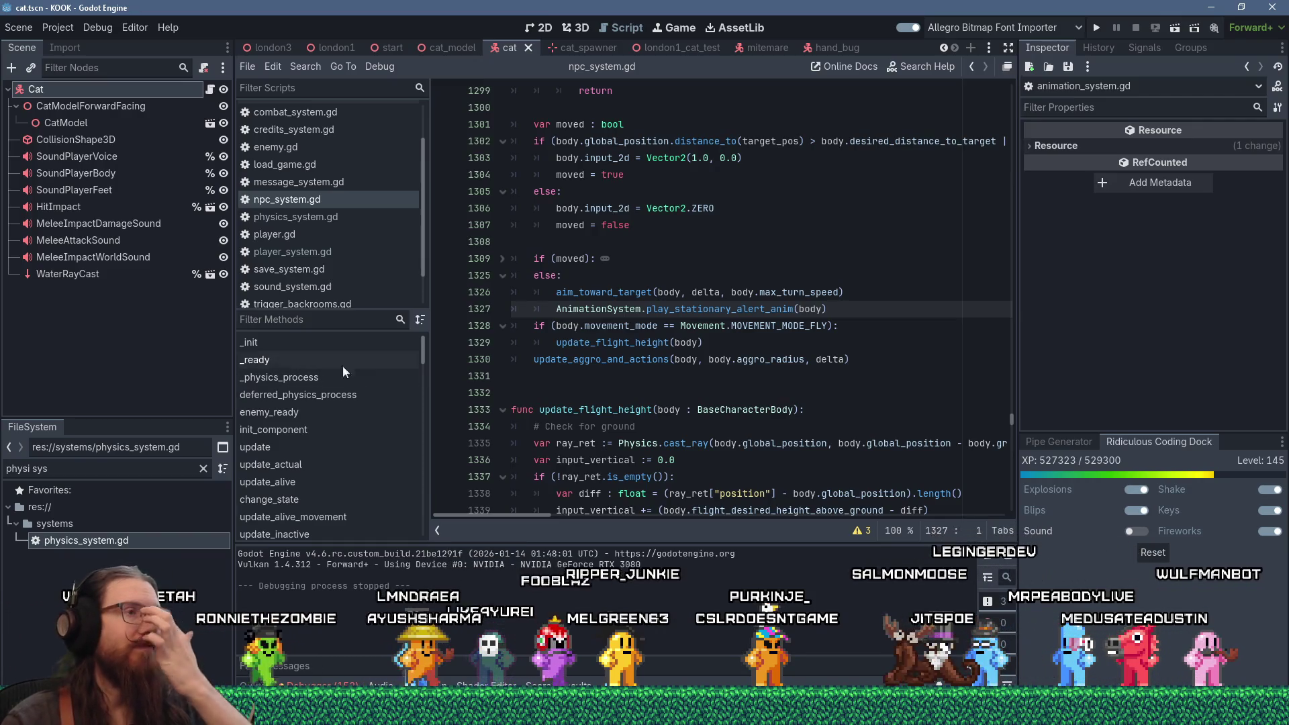
{"action": "scroll", "coordinate": [598, 390], "scroll_direction": "up", "scroll_amount": 3}
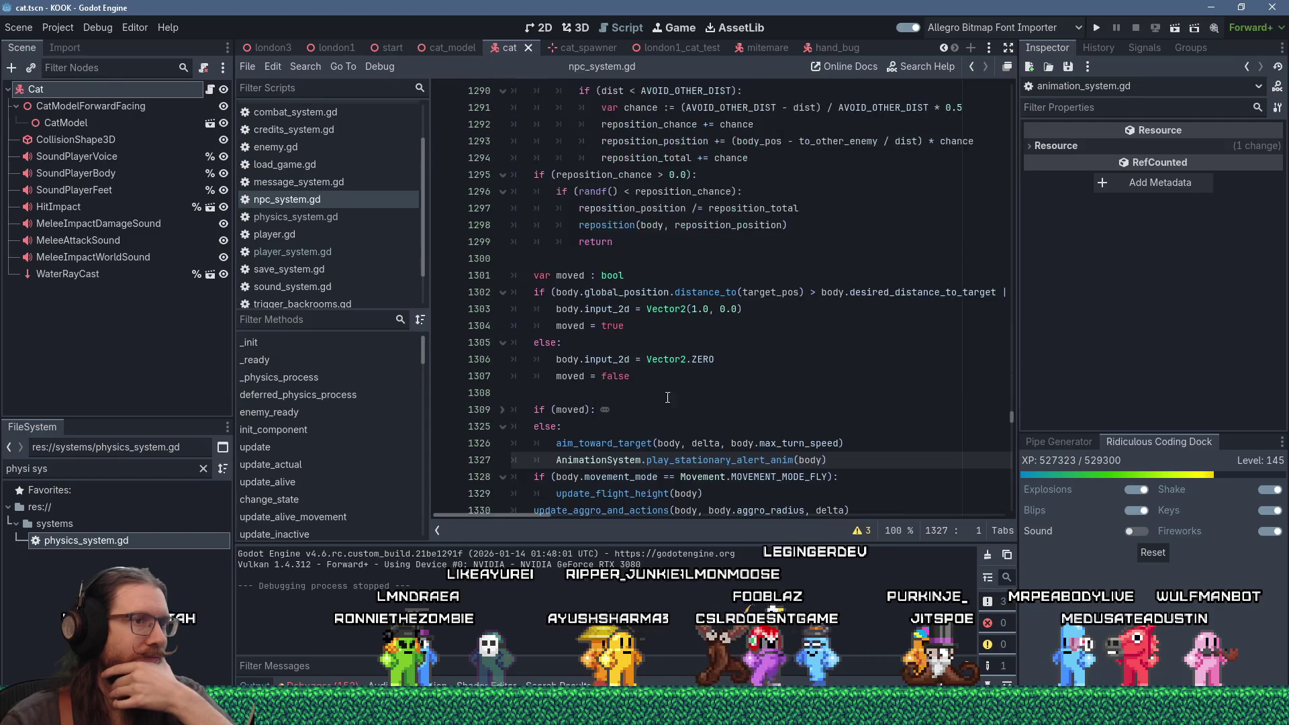
{"action": "left_click_drag", "start_coordinate": [1011, 417], "coordinate": [1012, 94]}
{"action": "left_click", "coordinate": [904, 150]}
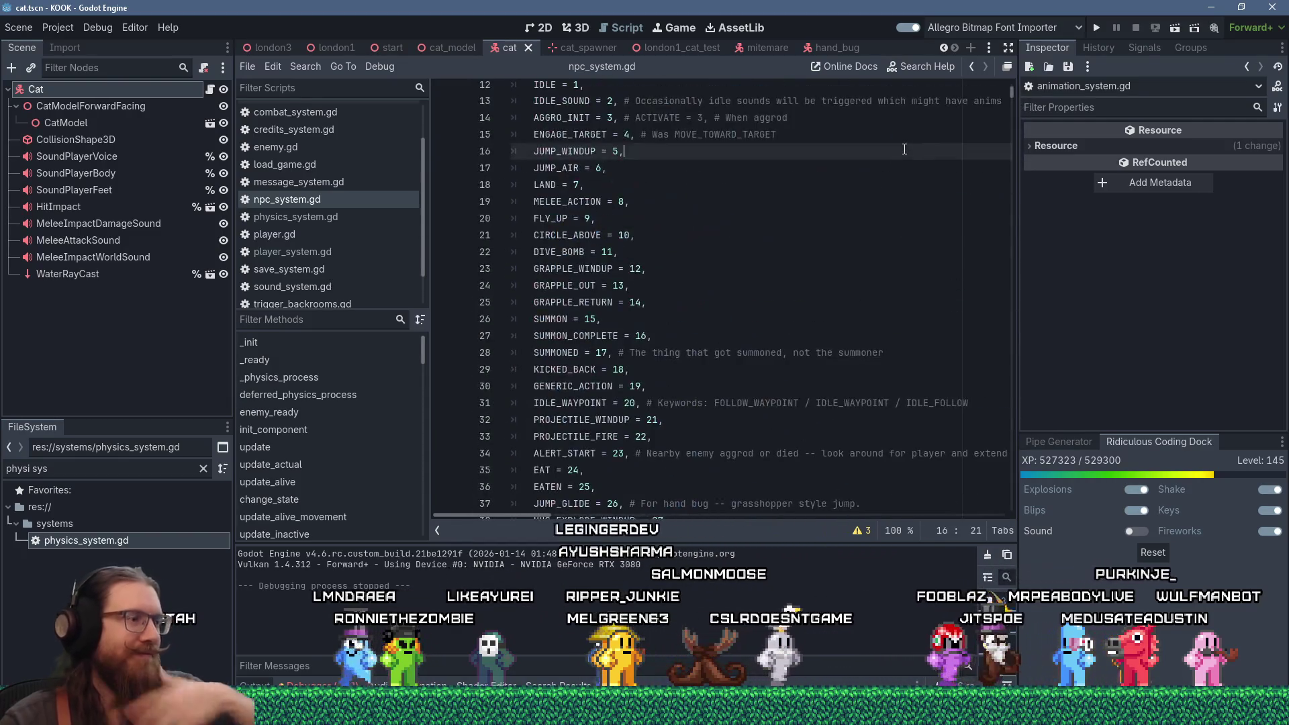
Step: Find 'return' to reach RETURN_TO_START_POS, select the name and start a search across files
{"action": "key", "text": "ctrl+f"}
{"action": "type", "text": "return"}
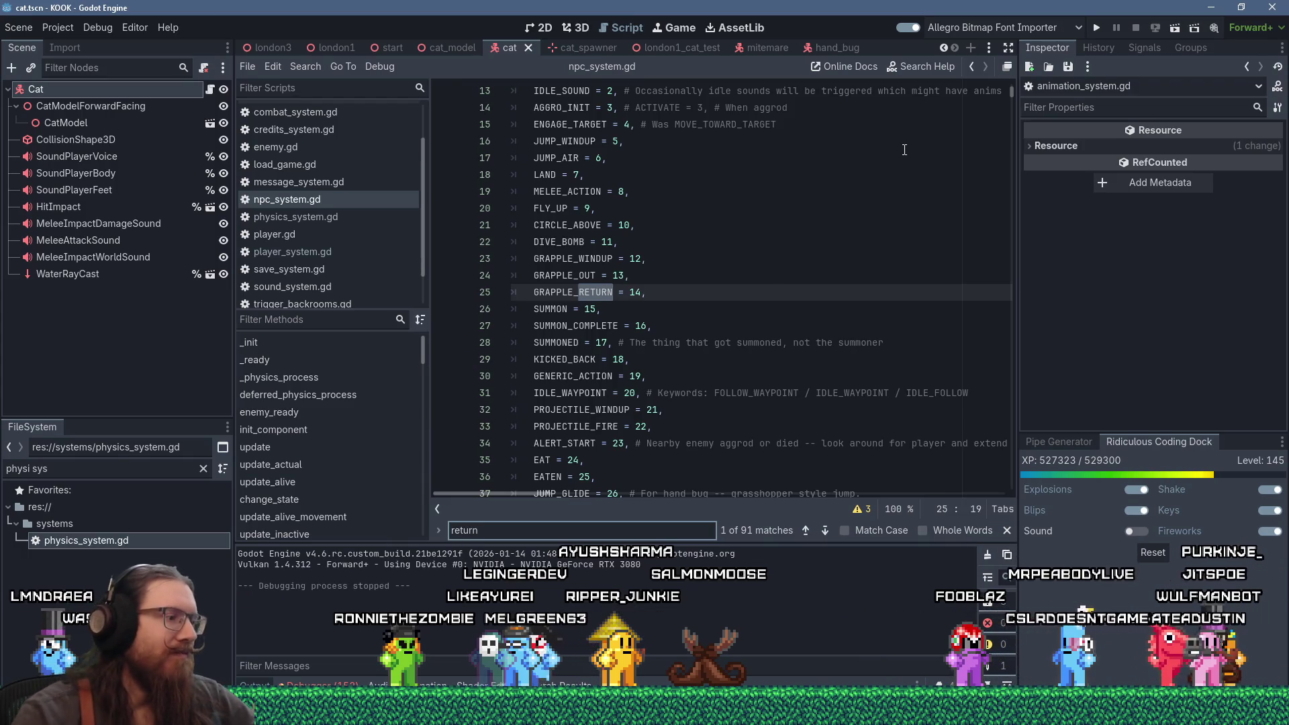
{"action": "key", "text": "Return"}
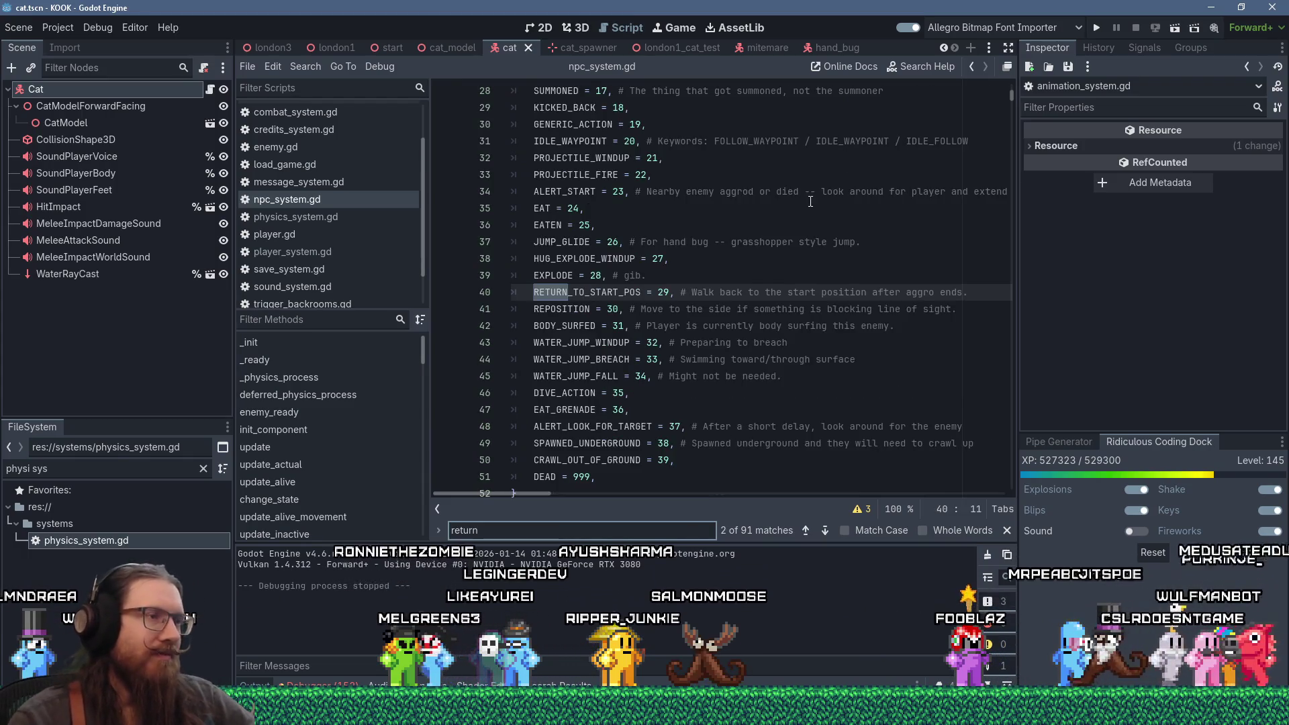
{"action": "double_click", "coordinate": [635, 292]}
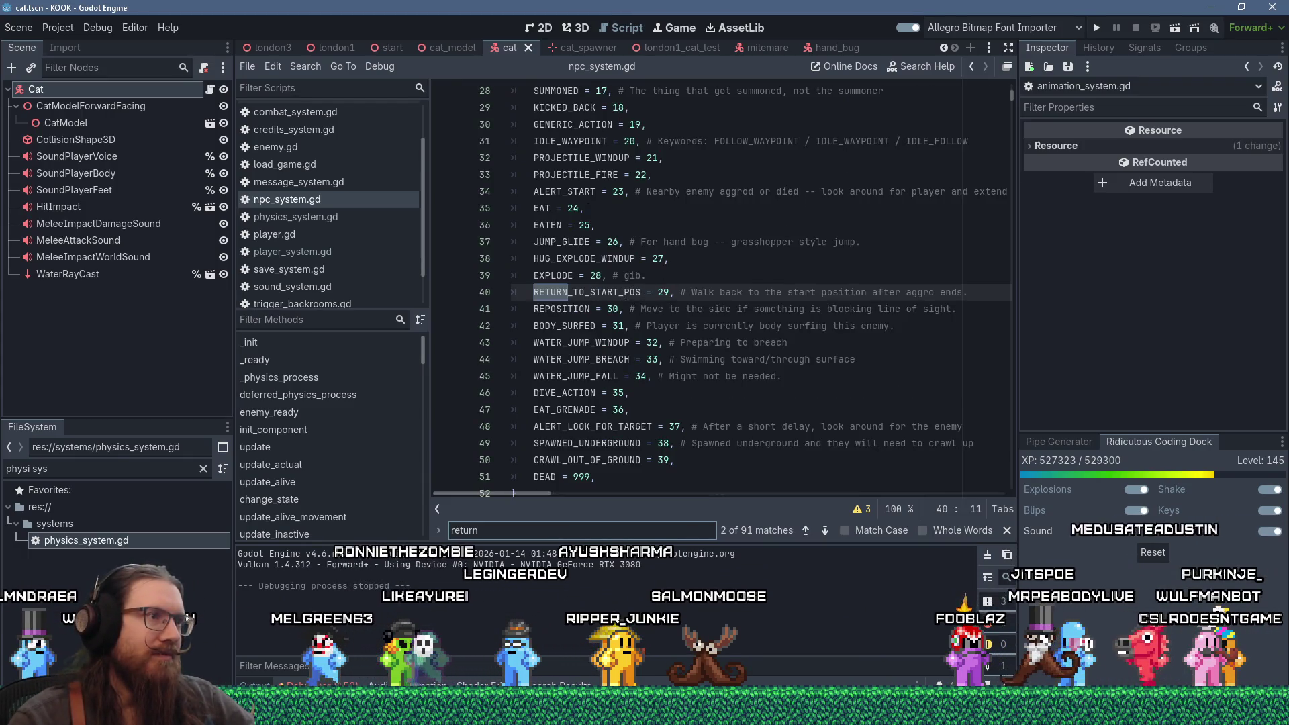
{"action": "left_click", "coordinate": [309, 66]}
{"action": "left_click", "coordinate": [343, 164]}
Step: List the RETURN_TO_START_POS matches, visiting lines 452 and 286, then update_return_to_start_pos at 1536
{"action": "left_click", "coordinate": [658, 423]}
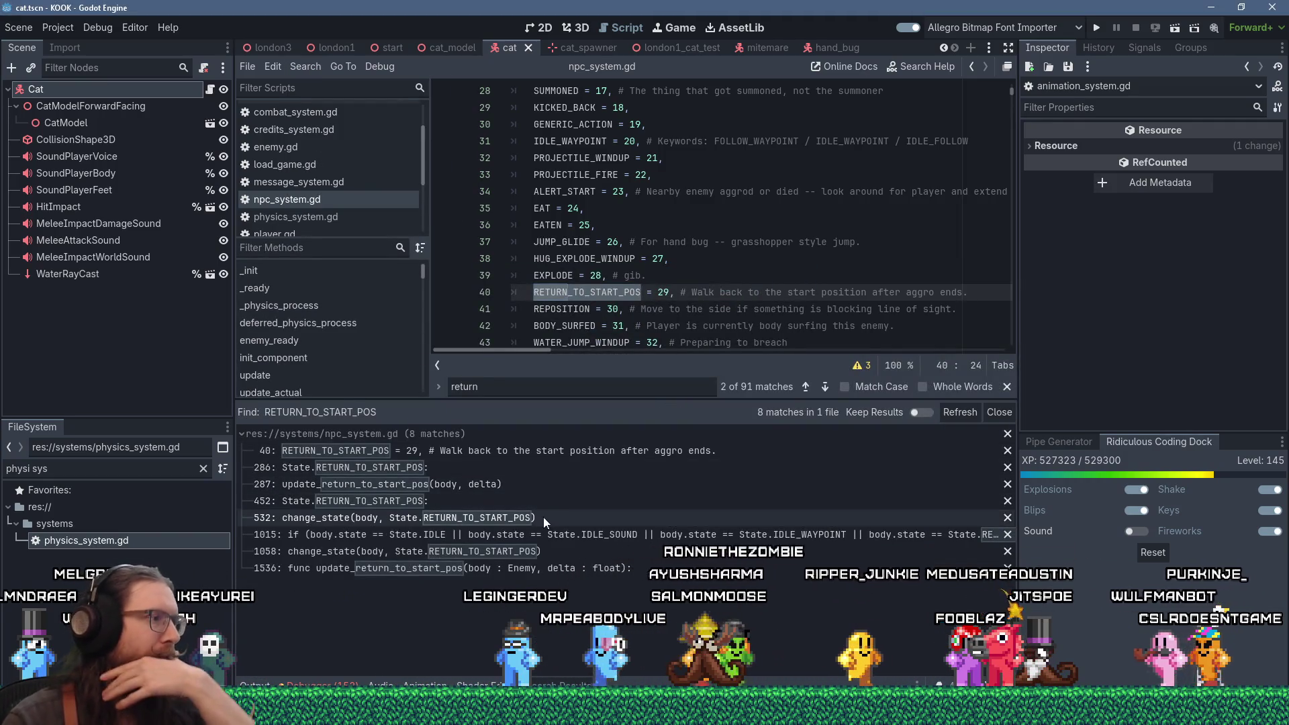
{"action": "left_click", "coordinate": [421, 501]}
{"action": "scroll", "coordinate": [667, 275], "scroll_direction": "down", "scroll_amount": 2}
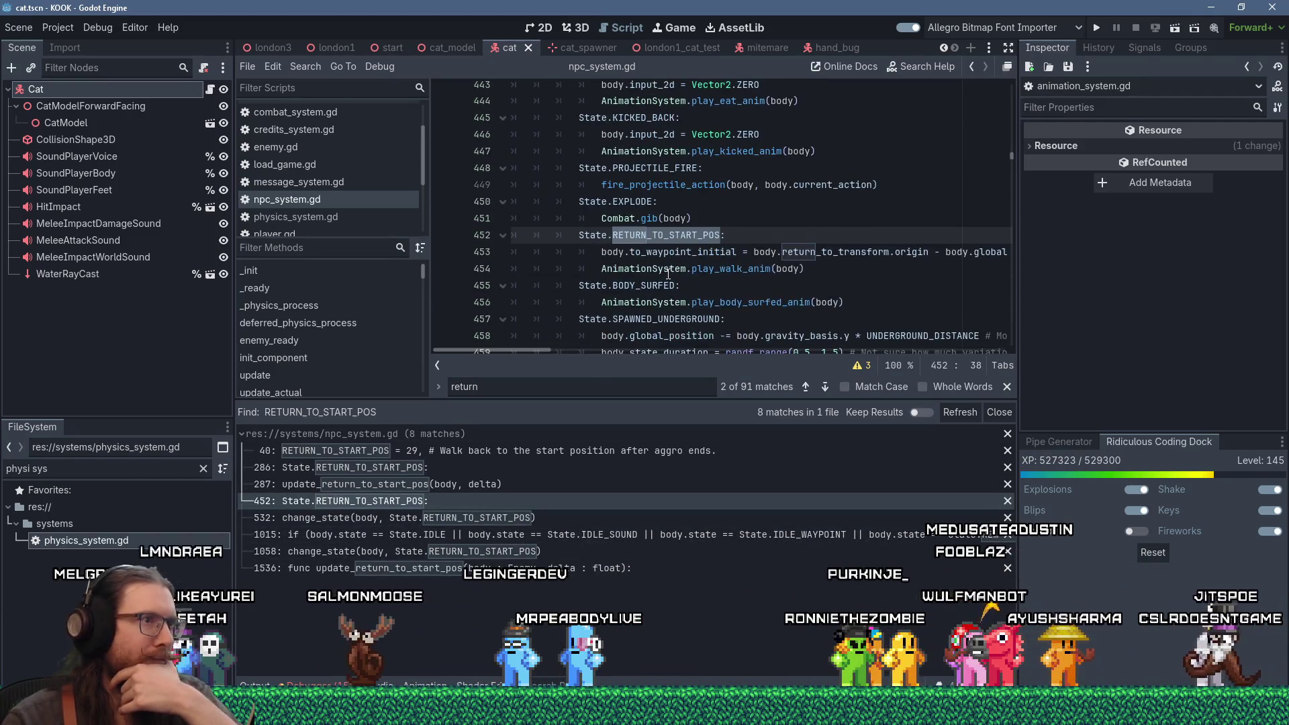
{"action": "left_click", "coordinate": [418, 468]}
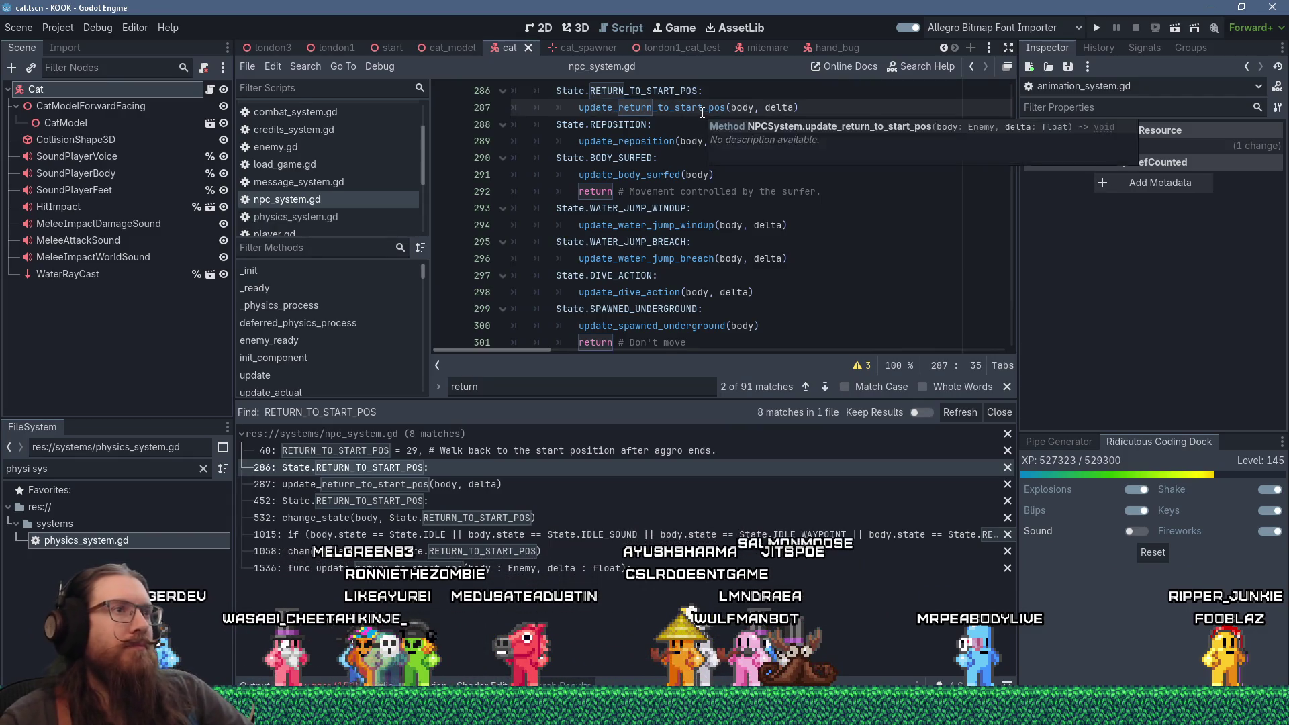
{"action": "left_click", "coordinate": [702, 109], "text": "ctrl"}
{"action": "scroll", "coordinate": [750, 214], "scroll_direction": "down", "scroll_amount": 2}
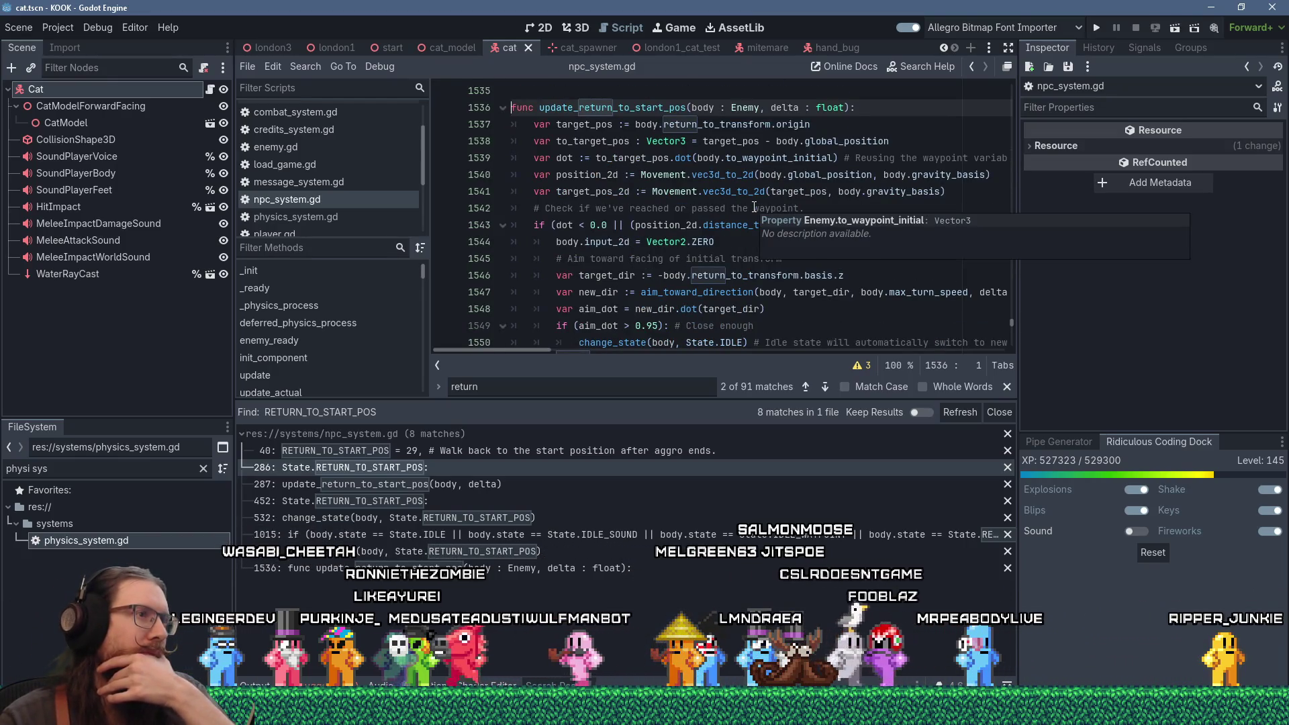
{"action": "scroll", "coordinate": [754, 207], "scroll_direction": "down", "scroll_amount": 3}
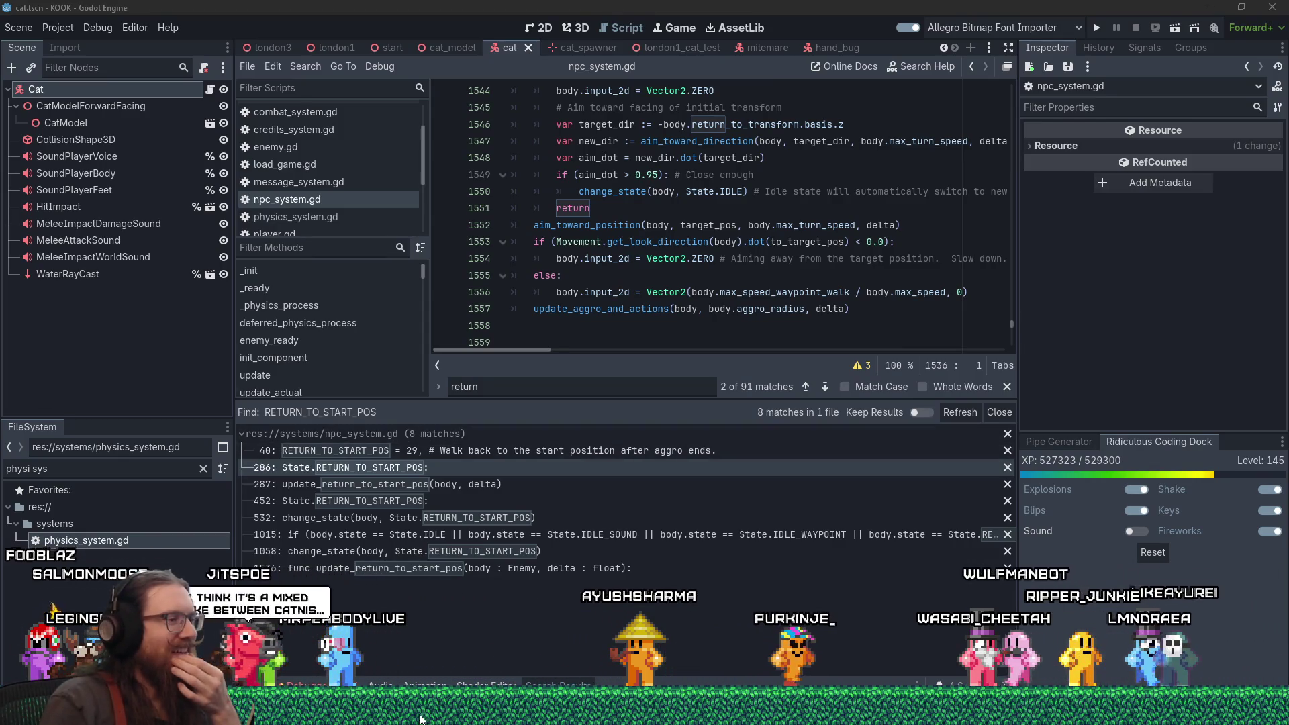
{"action": "mouse_move", "coordinate": [419, 719]}
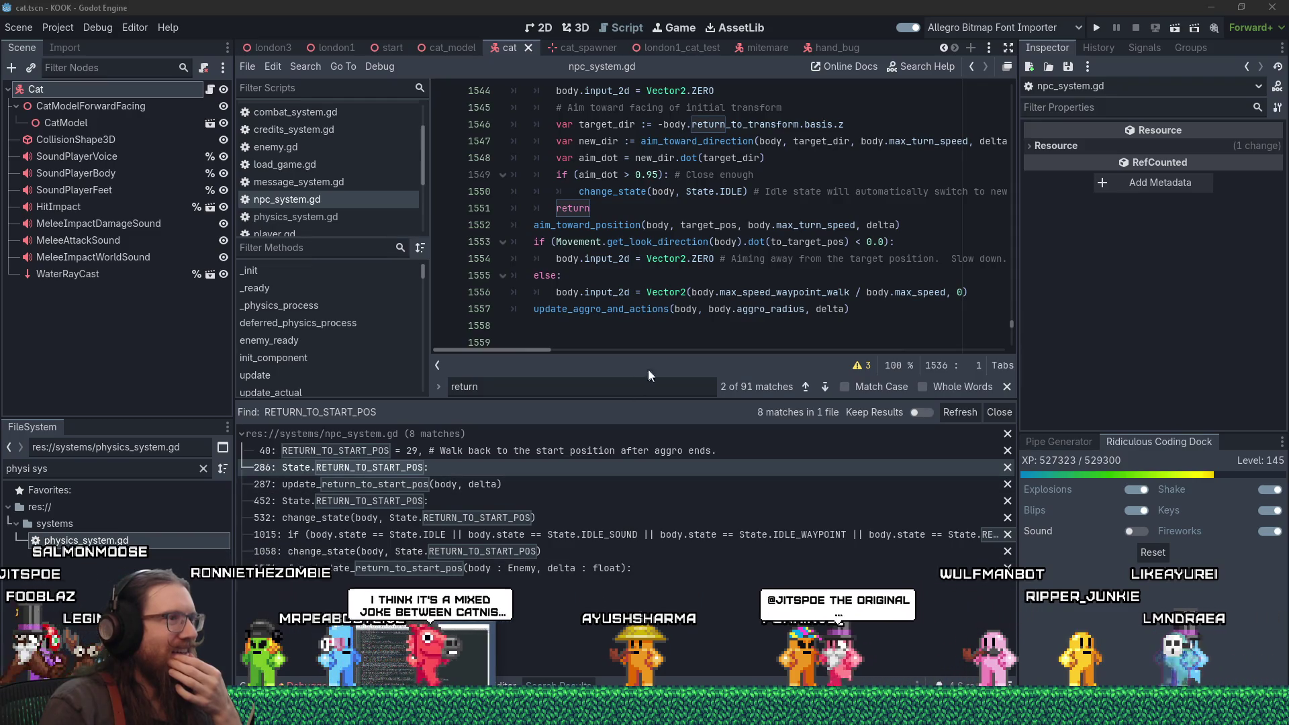
{"action": "left_click", "coordinate": [685, 309]}
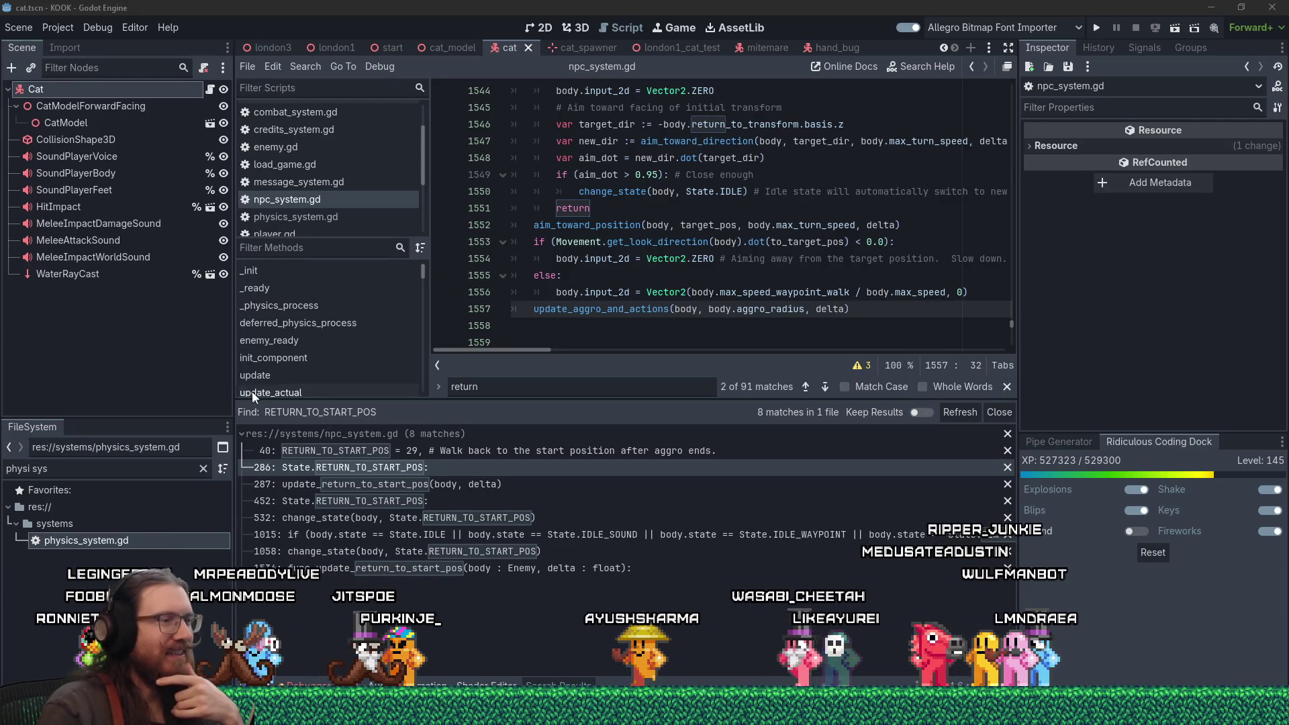
{"action": "mouse_move", "coordinate": [411, 722]}
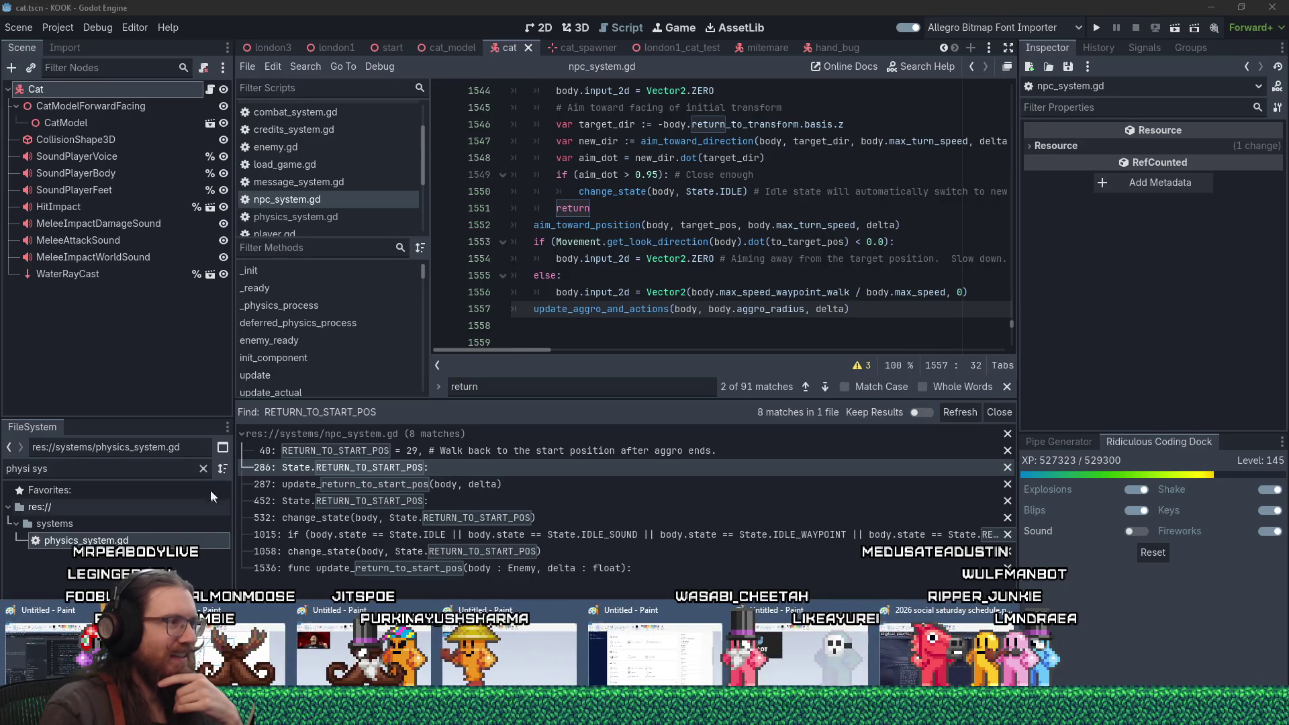
{"action": "key", "text": "Up"}
{"action": "key", "text": "Up"}
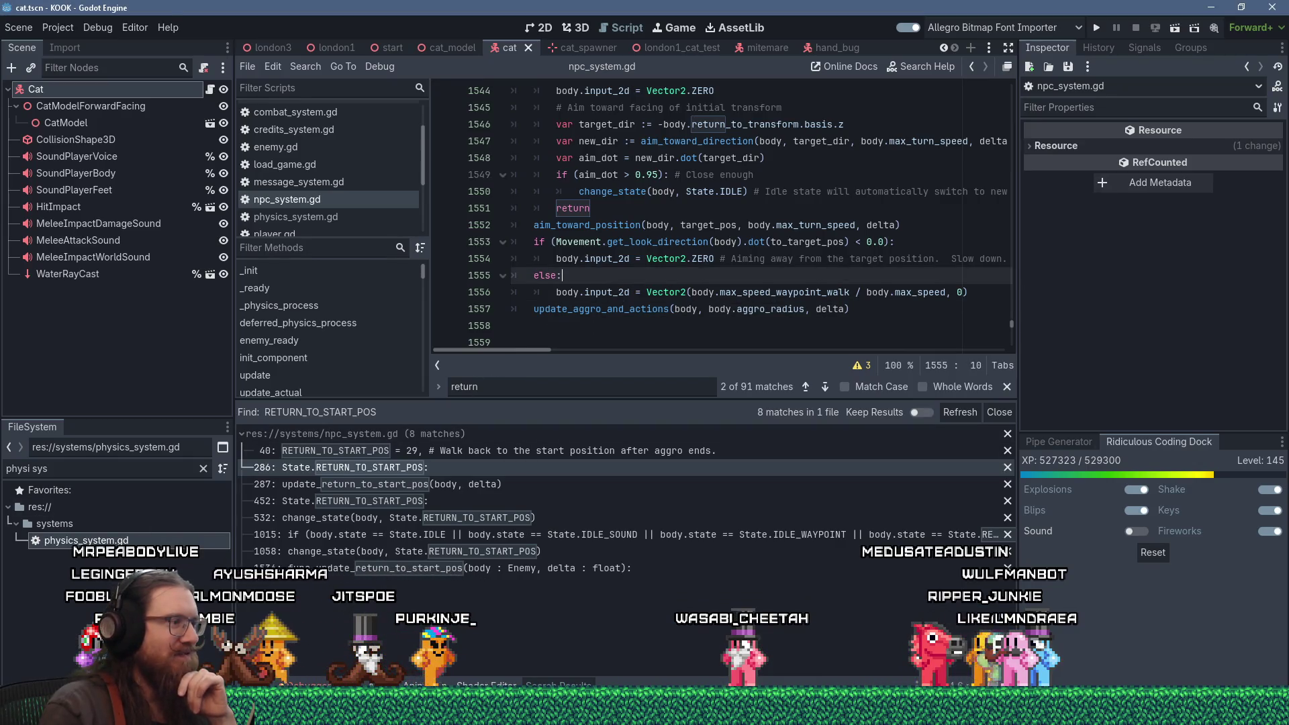
{"action": "left_click", "coordinate": [602, 309]}
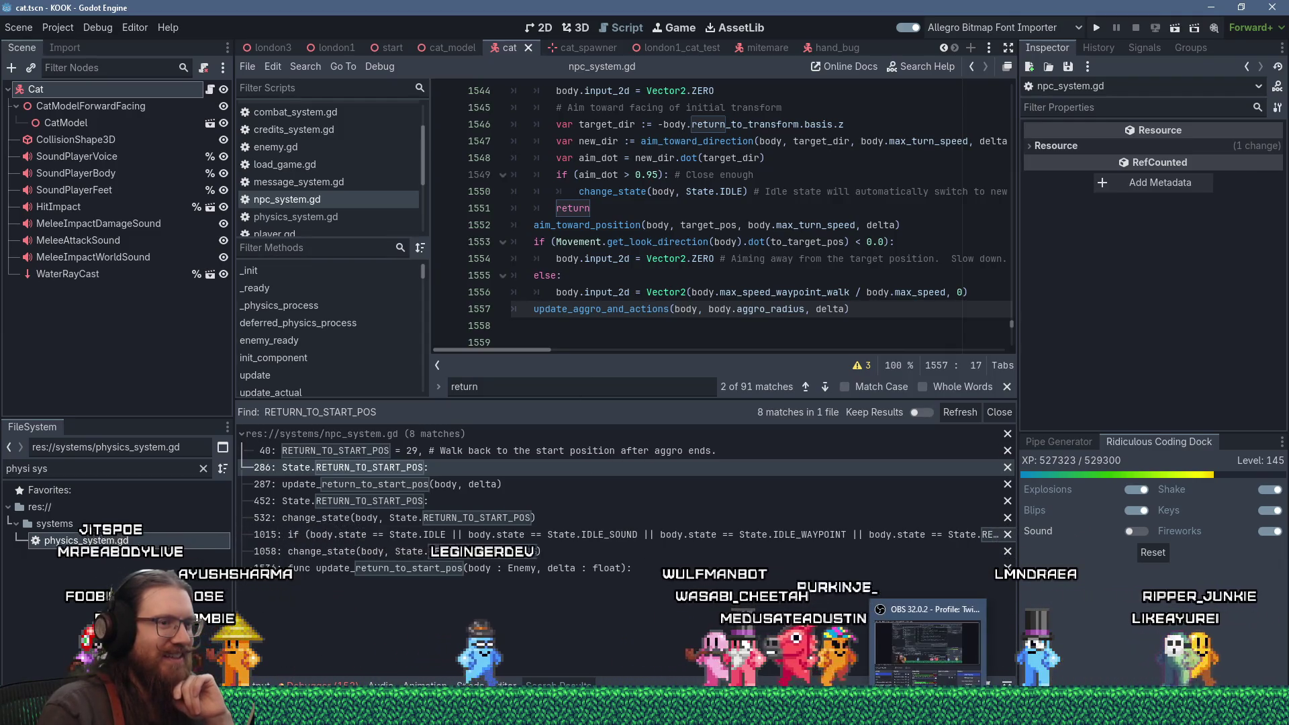
{"action": "mouse_move", "coordinate": [925, 722]}
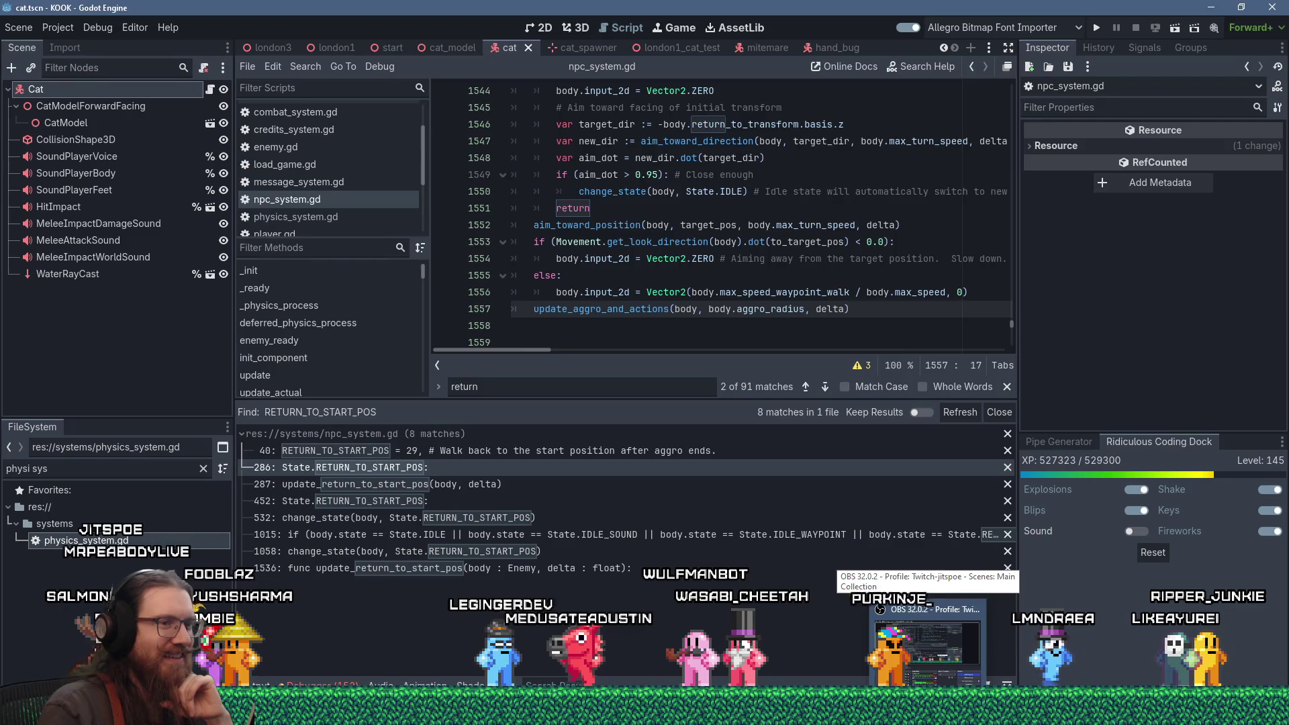
{"action": "left_click", "coordinate": [926, 647]}
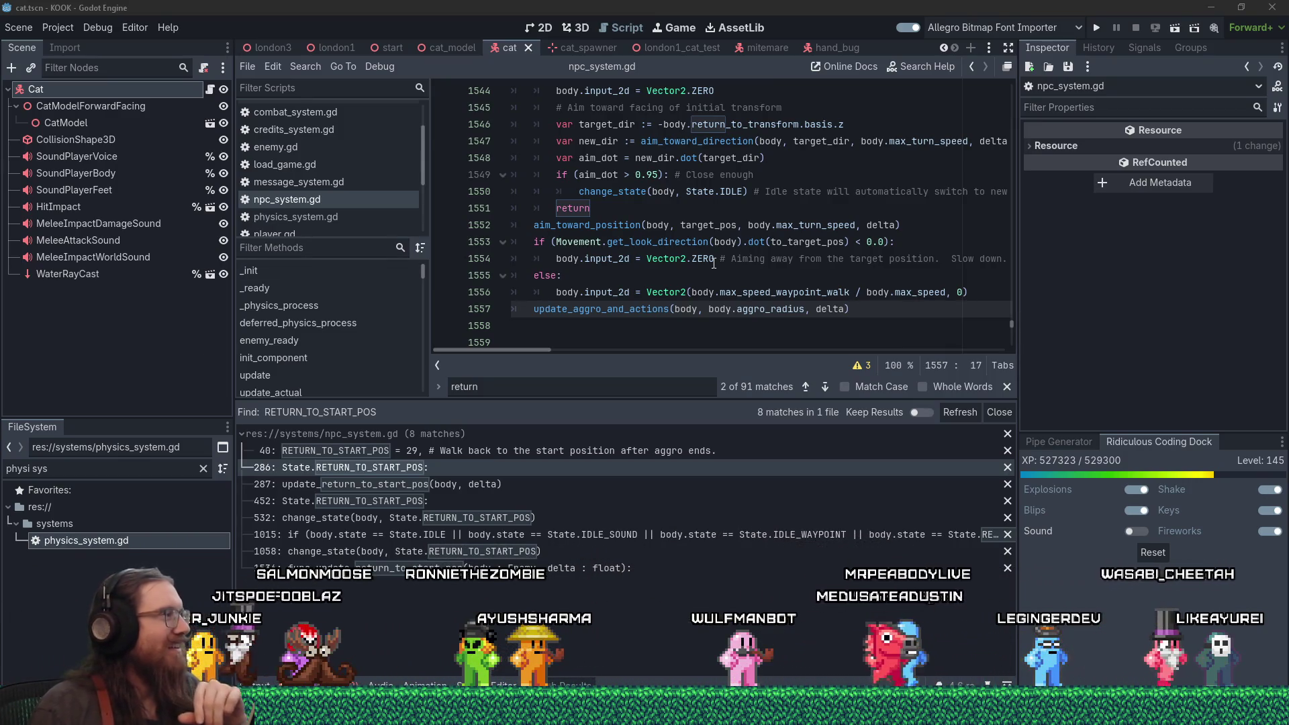
{"action": "mouse_move", "coordinate": [720, 257]}
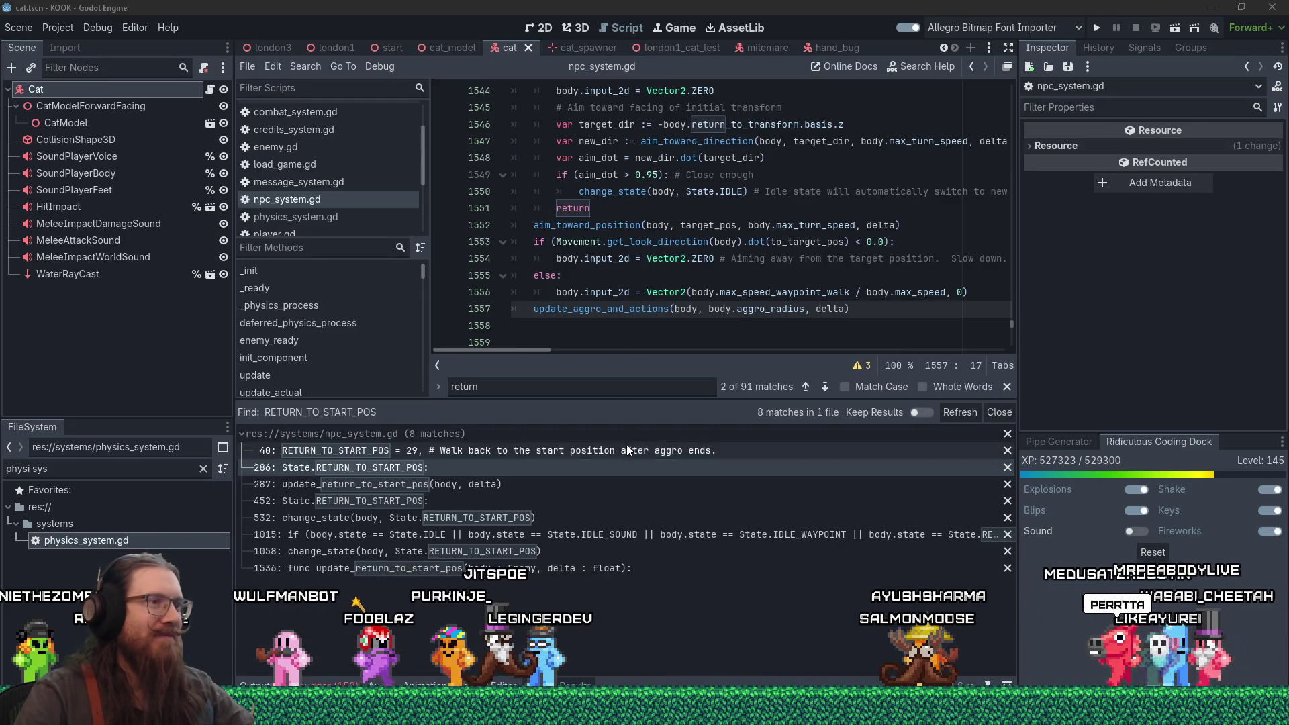
{"action": "mouse_move", "coordinate": [695, 400]}
{"action": "left_mouse_down"}
{"action": "mouse_move", "coordinate": [695, 423]}
{"action": "mouse_move", "coordinate": [759, 479]}
{"action": "left_mouse_up"}
Step: Close the find bar and scroll to the update_return_to_start_pos header after update_hug_explode_windup
{"action": "left_click", "coordinate": [1006, 468]}
{"action": "left_click", "coordinate": [785, 341]}
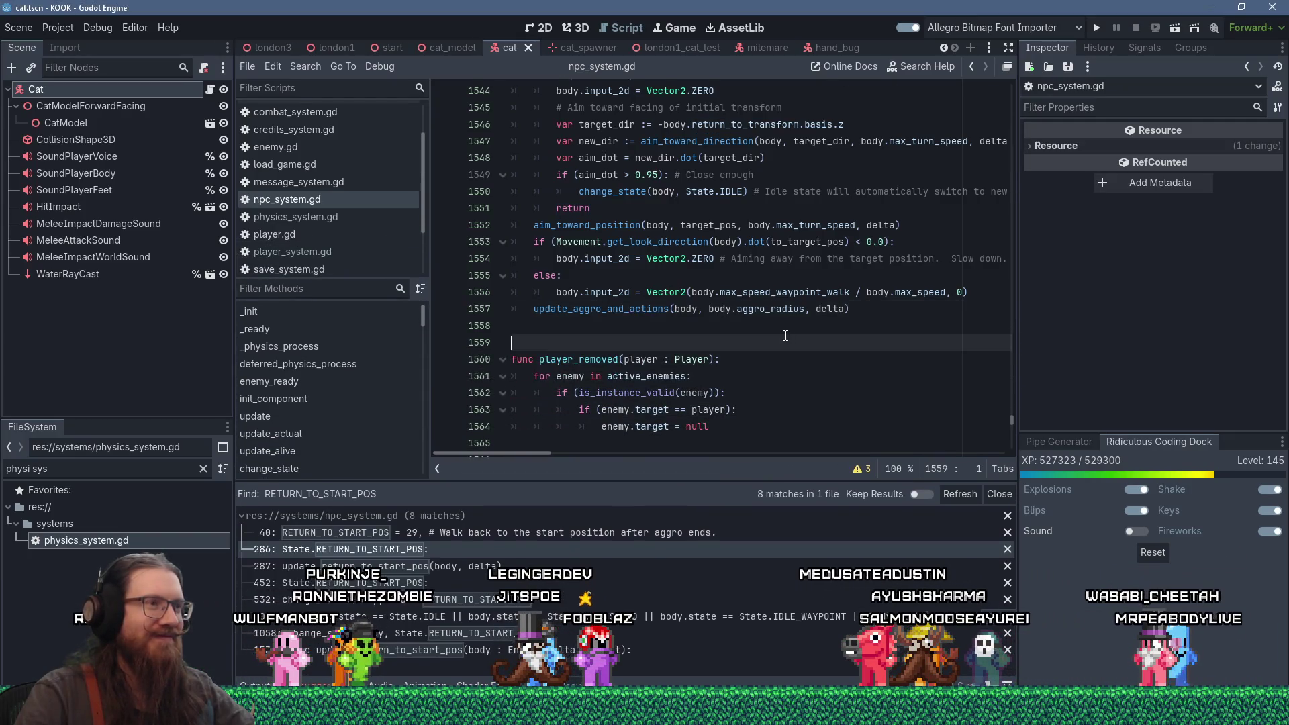
{"action": "scroll", "coordinate": [785, 335], "scroll_direction": "up", "scroll_amount": 4}
{"action": "scroll", "coordinate": [785, 334], "scroll_direction": "down", "scroll_amount": 2}
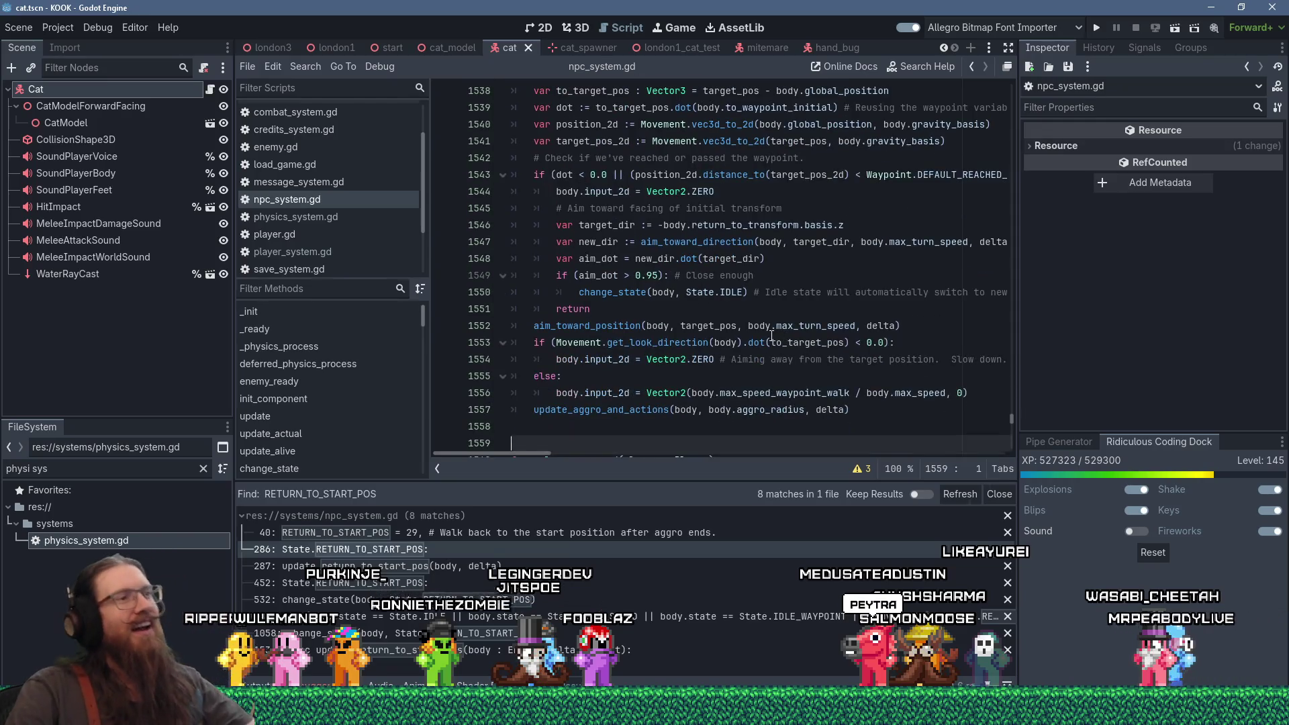
{"action": "left_click", "coordinate": [776, 343]}
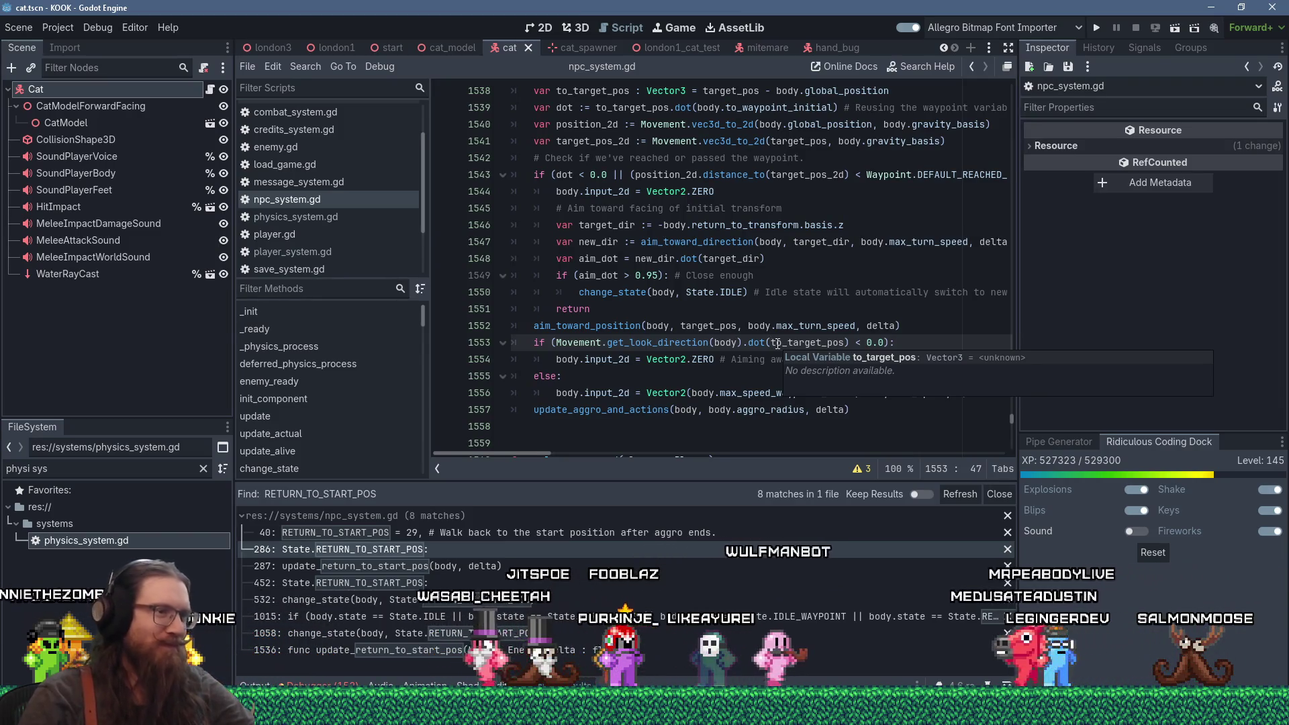
{"action": "left_click", "coordinate": [741, 429]}
{"action": "scroll", "coordinate": [742, 429], "scroll_direction": "down", "scroll_amount": 3}
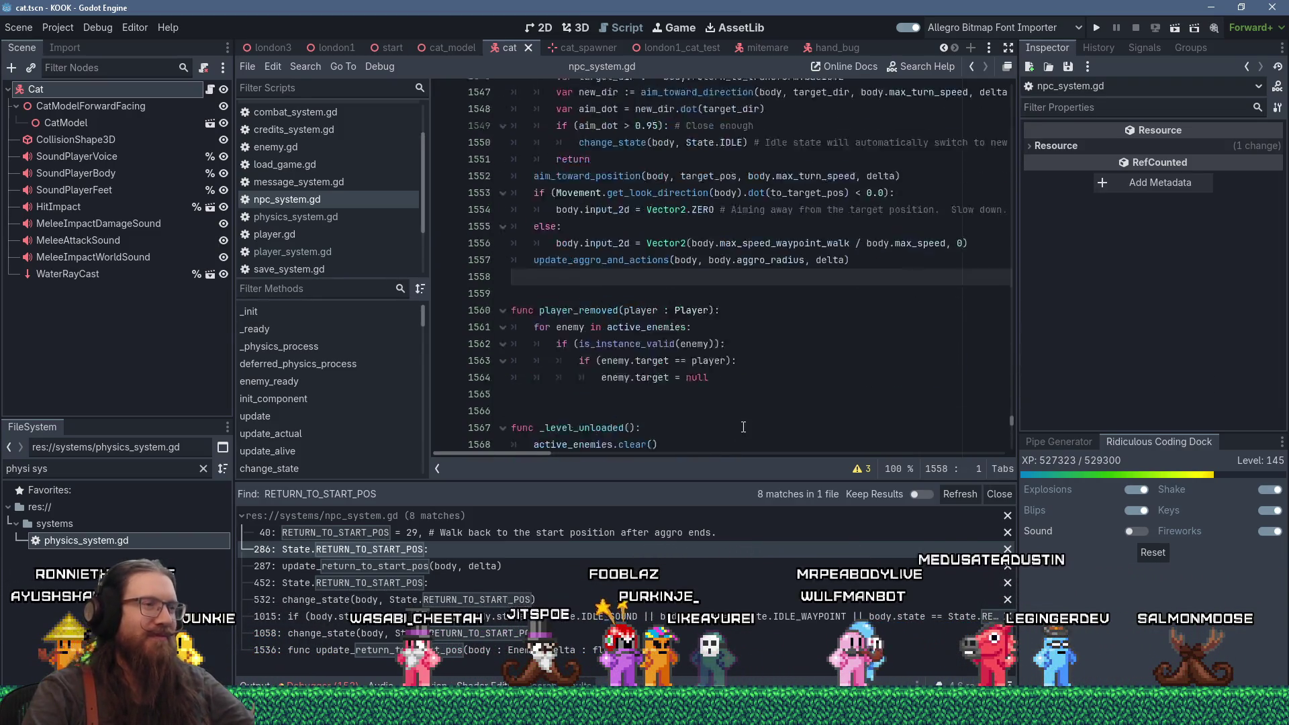
{"action": "scroll", "coordinate": [743, 416], "scroll_direction": "up", "scroll_amount": 7}
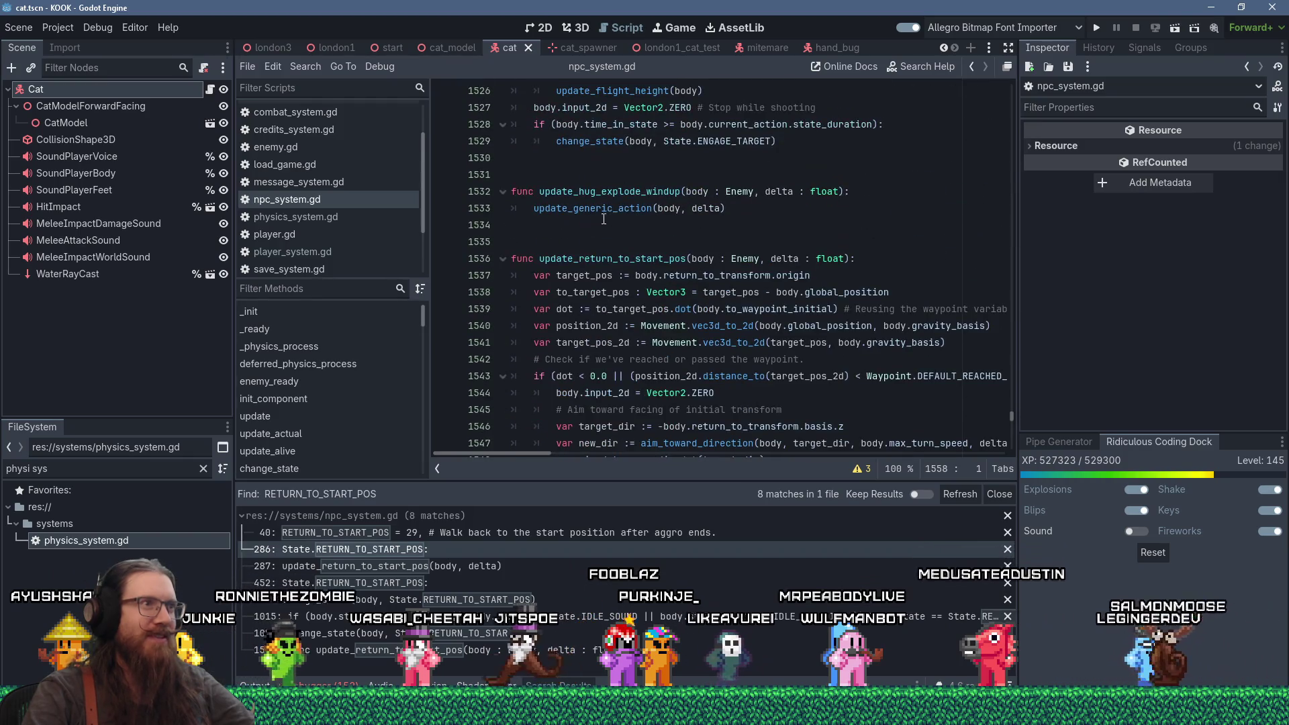
{"action": "left_click", "coordinate": [745, 225]}
{"action": "left_click", "coordinate": [748, 242]}
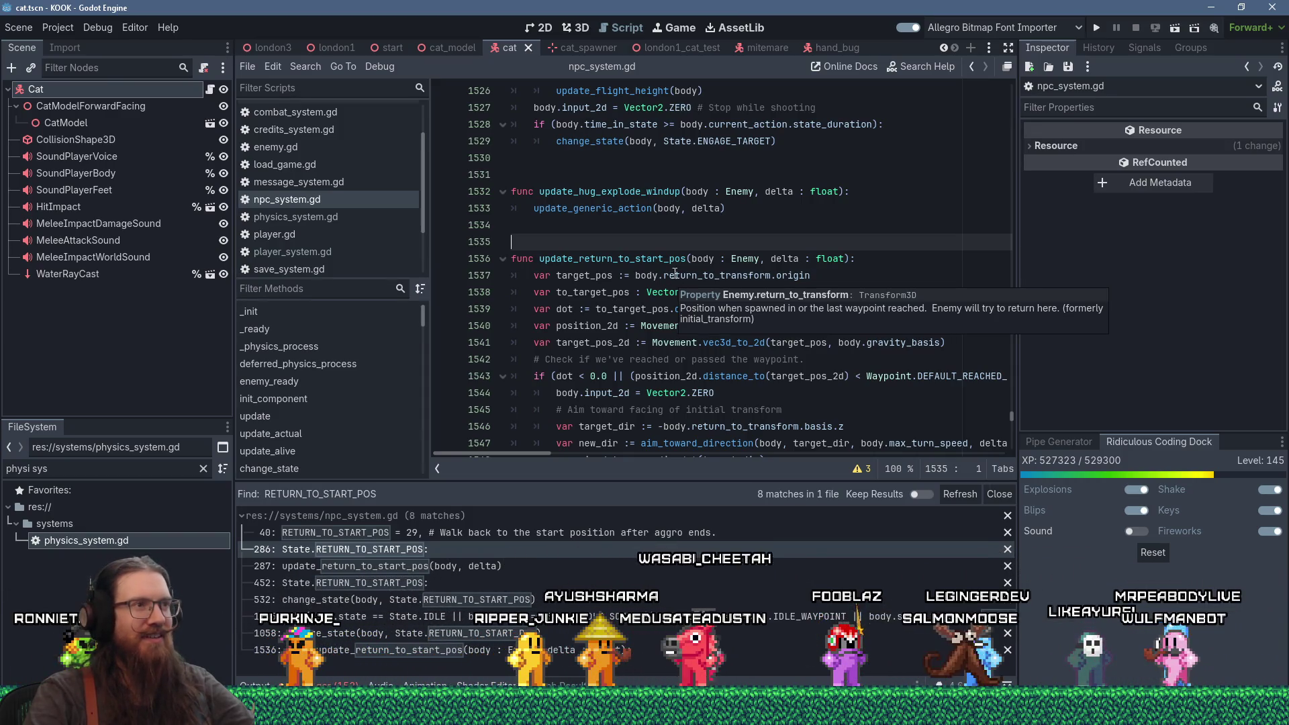
{"action": "left_click", "coordinate": [584, 225]}
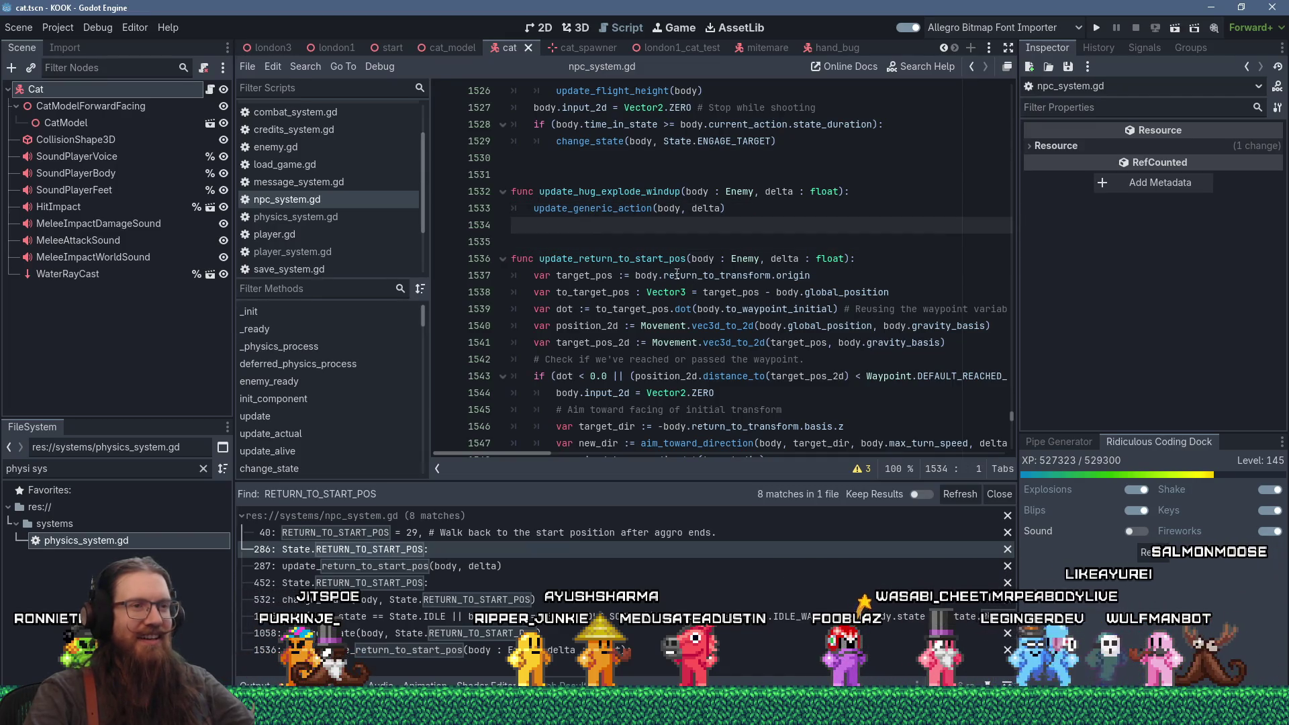
{"action": "mouse_move", "coordinate": [824, 348]}
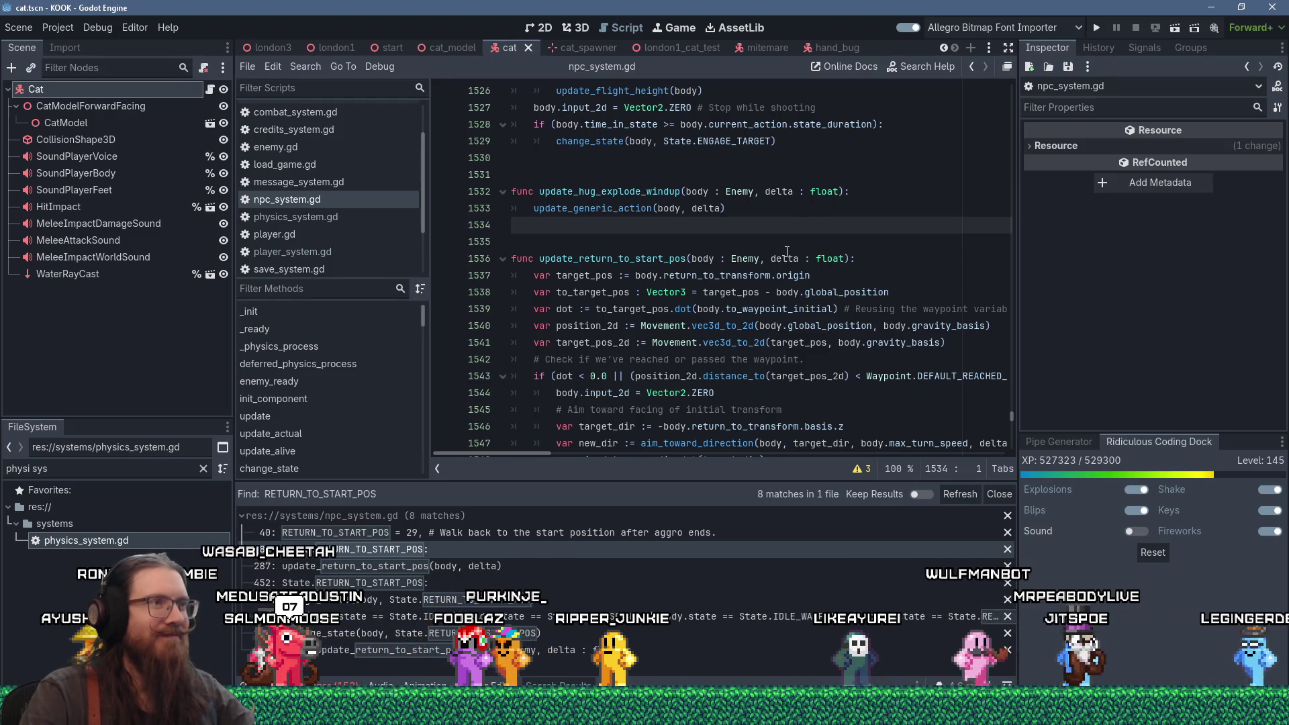
{"action": "key", "text": "alt+Tab"}
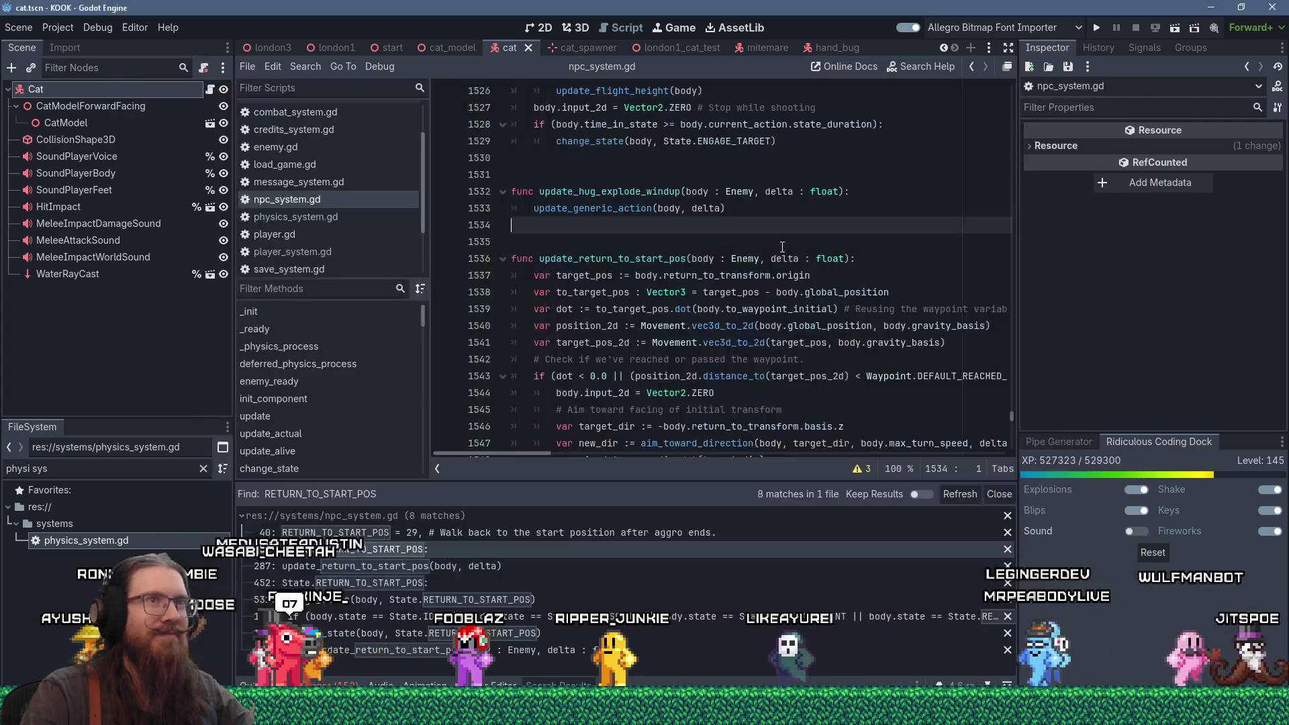
{"action": "key", "text": "Escape"}
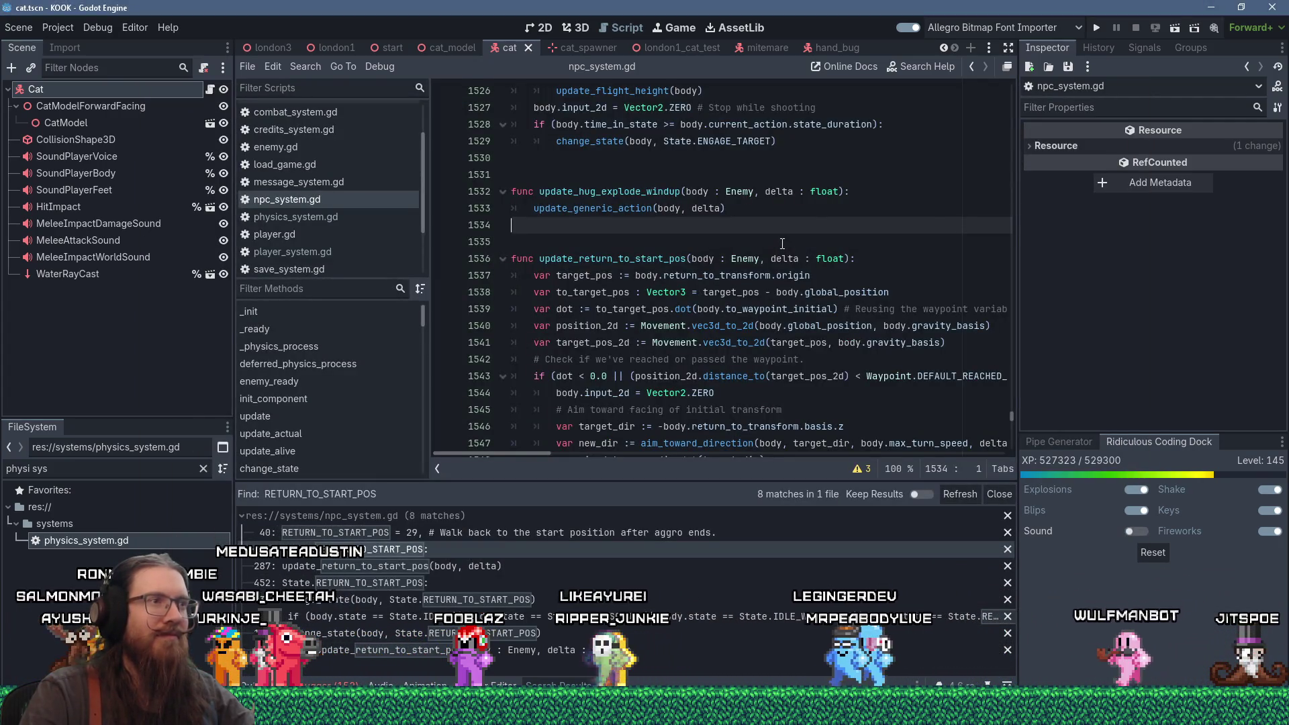
{"action": "scroll", "coordinate": [782, 243], "scroll_direction": "down", "scroll_amount": 3}
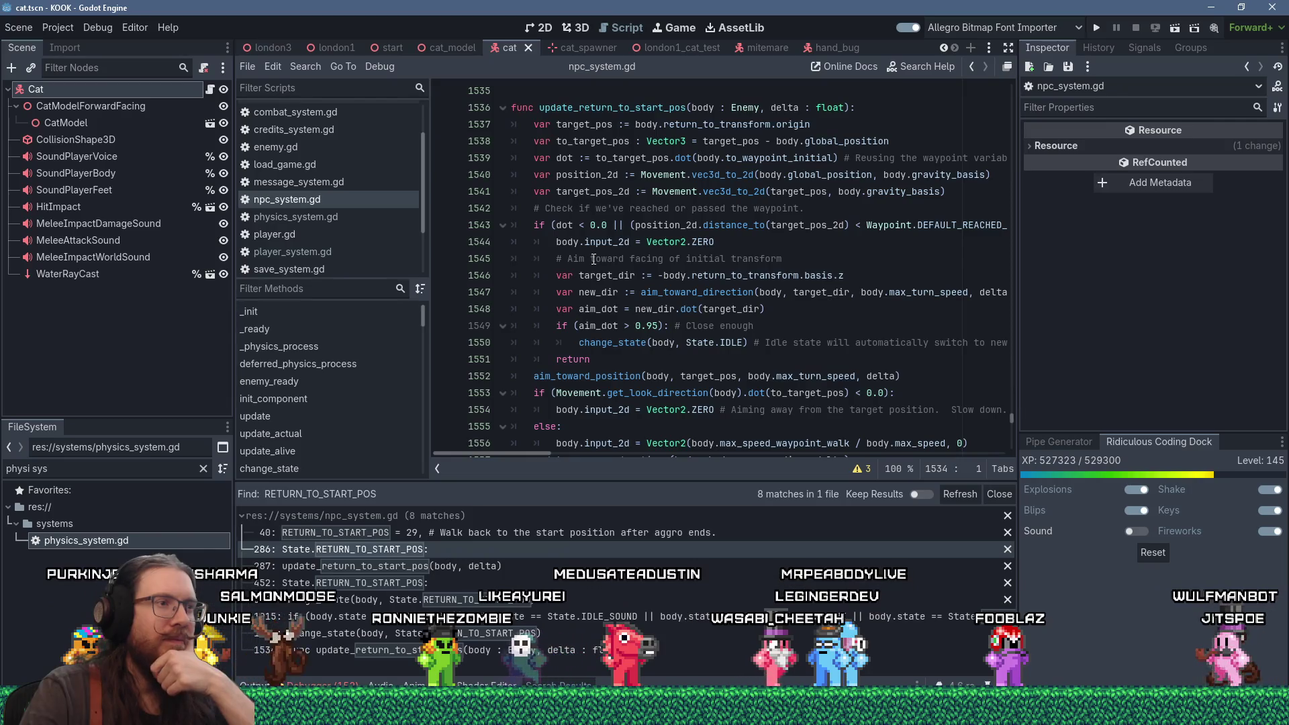
Step: Read from the aim_toward_position call on line 1552 down to update_aggro_and_actions at line 1557
{"action": "mouse_move", "coordinate": [722, 301]}
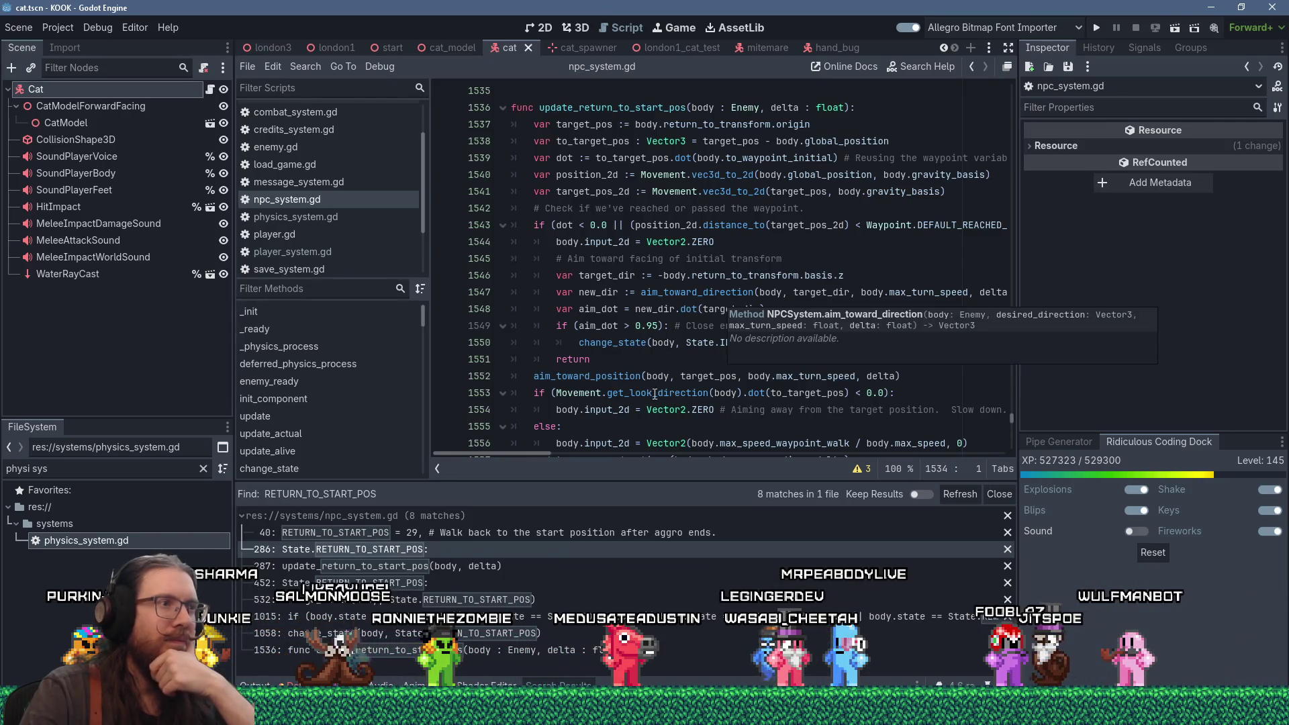
{"action": "left_click", "coordinate": [670, 379]}
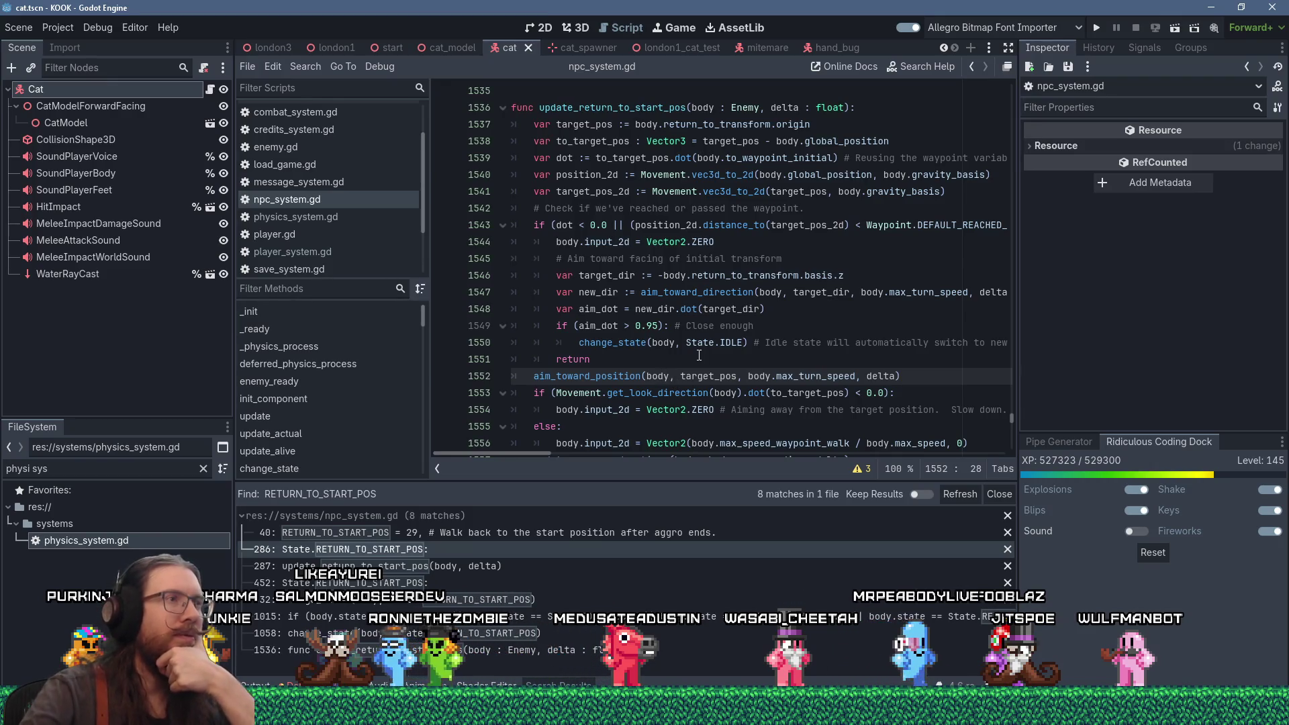
{"action": "scroll", "coordinate": [726, 339], "scroll_direction": "down", "scroll_amount": 3}
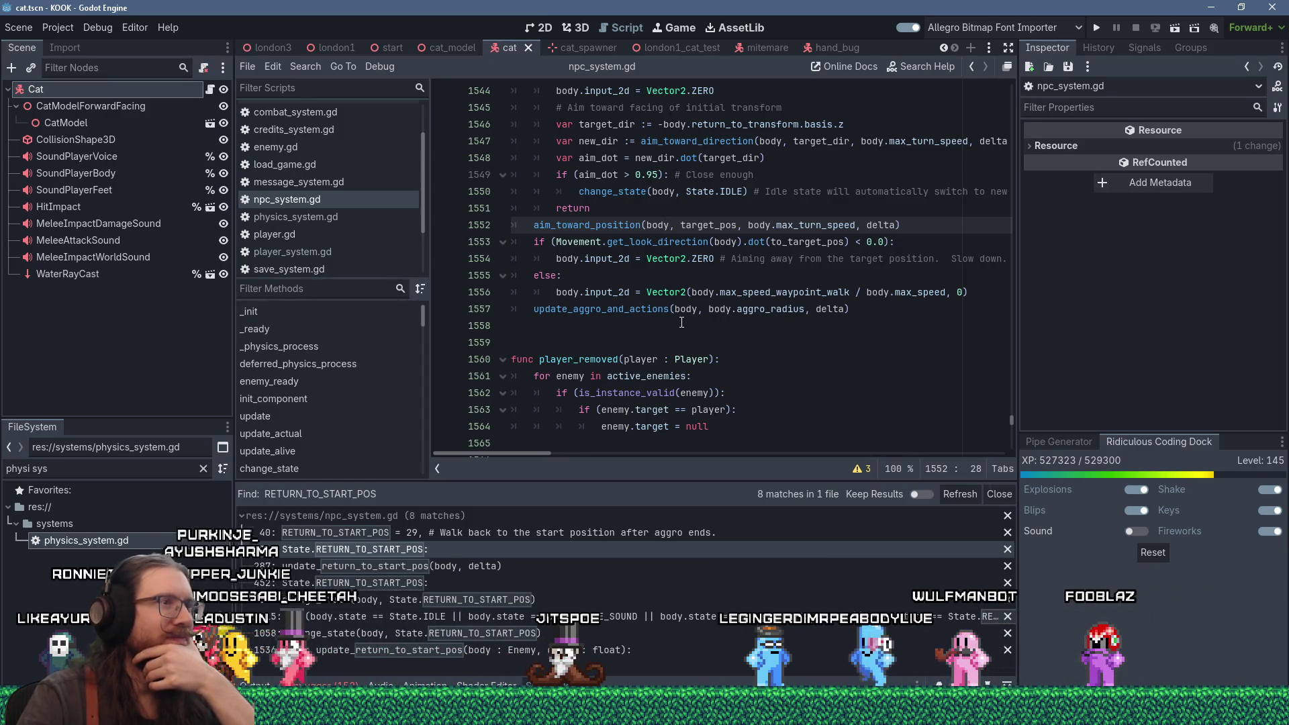
{"action": "mouse_move", "coordinate": [661, 317]}
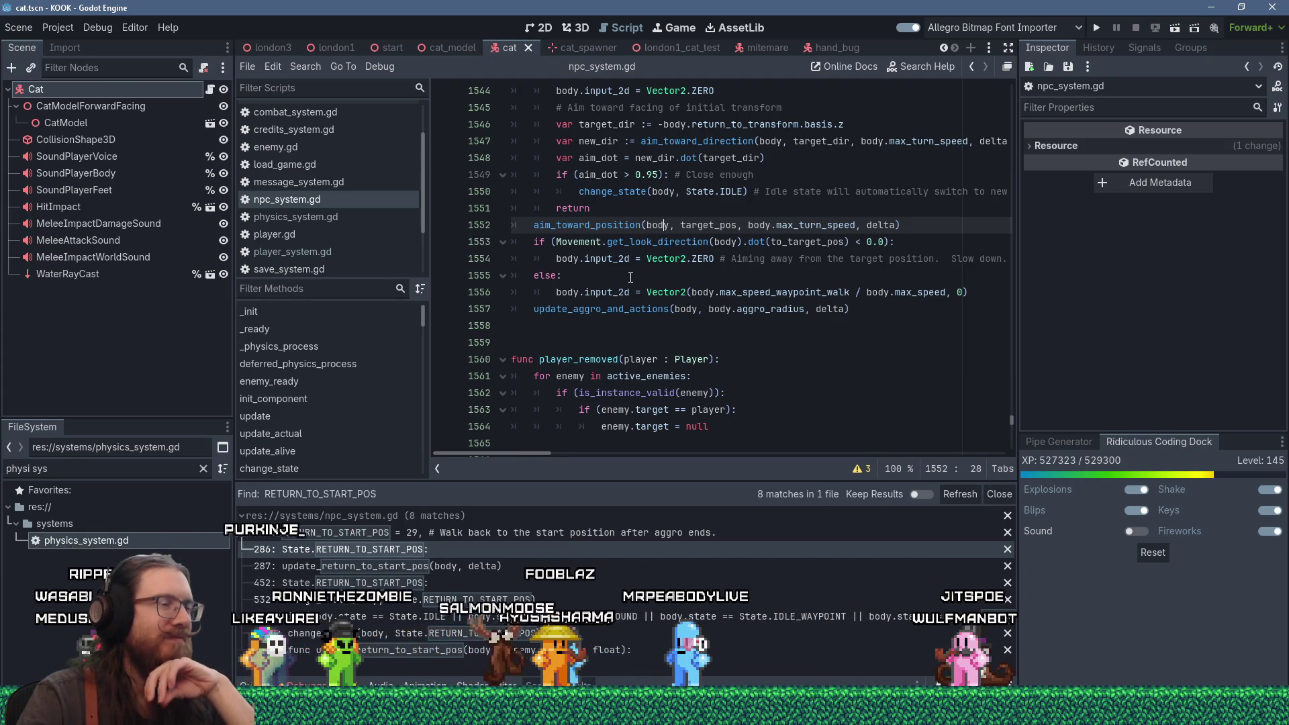
{"action": "scroll", "coordinate": [630, 278], "scroll_direction": "down", "scroll_amount": 1}
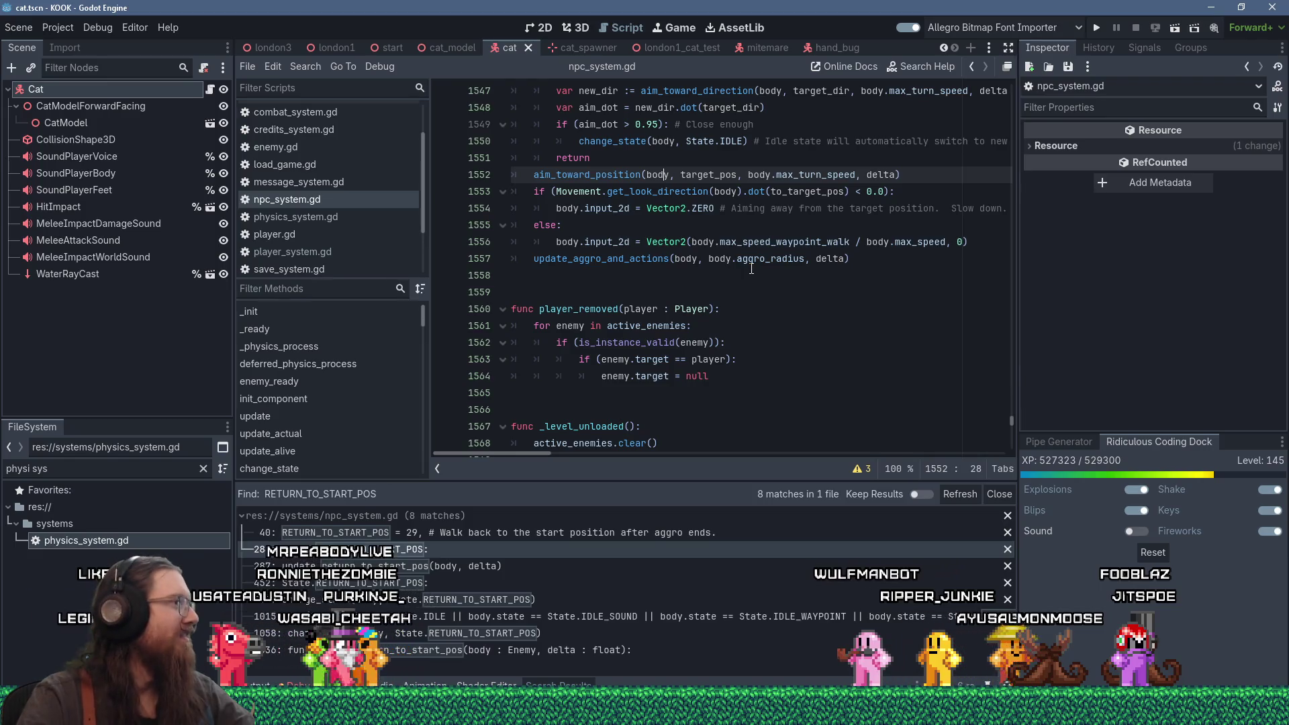
{"action": "scroll", "coordinate": [751, 266], "scroll_direction": "down", "scroll_amount": 4}
{"action": "scroll", "coordinate": [752, 263], "scroll_direction": "up", "scroll_amount": 8}
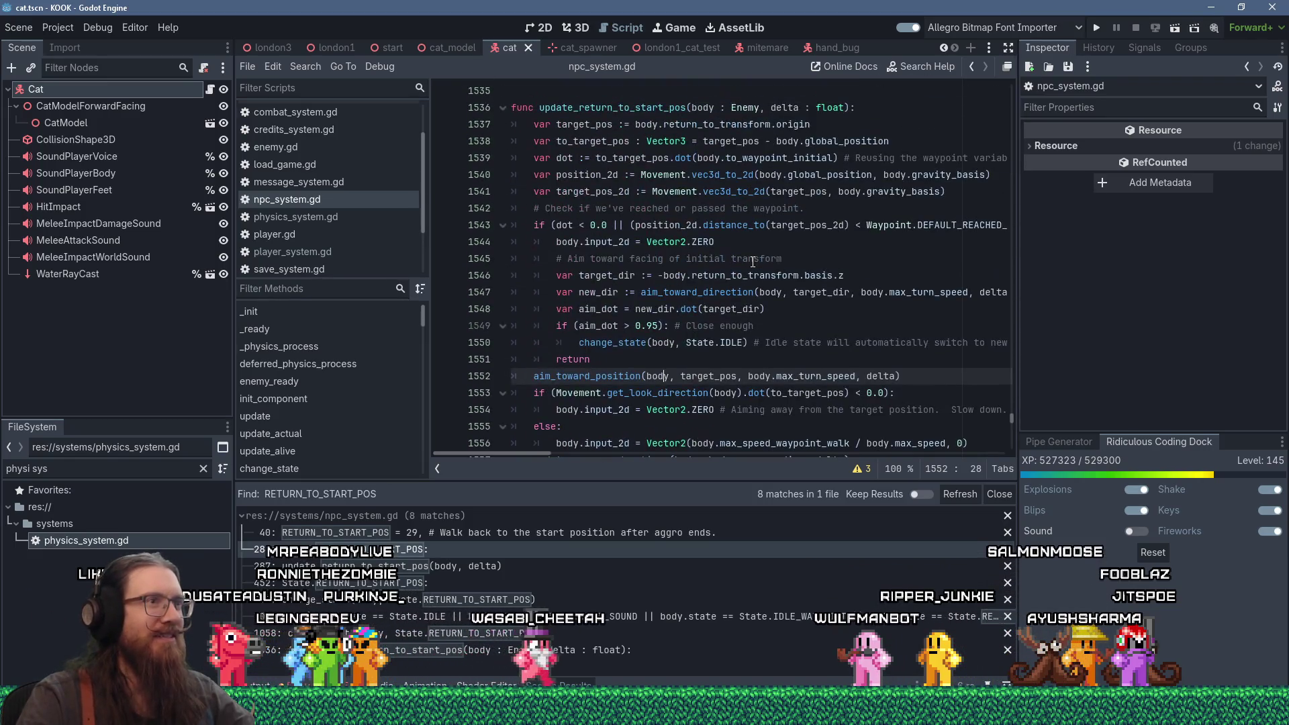
{"action": "scroll", "coordinate": [752, 261], "scroll_direction": "down", "scroll_amount": 1}
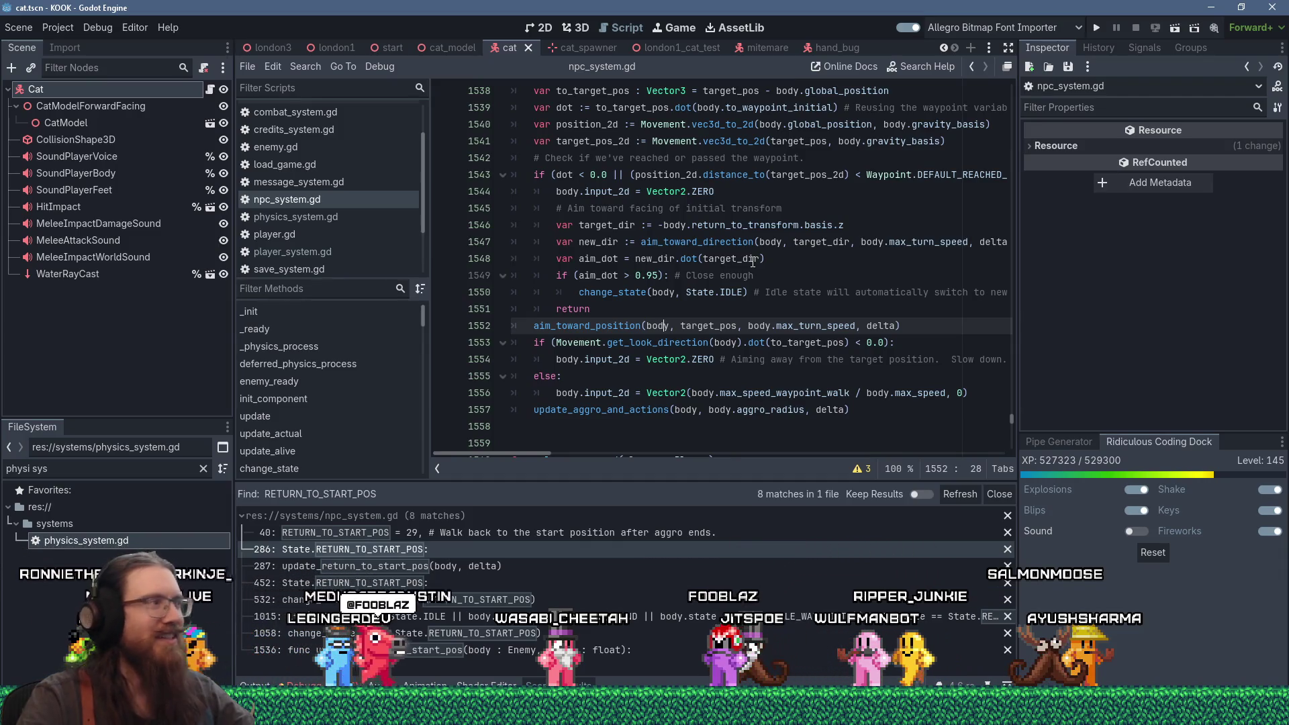
{"action": "scroll", "coordinate": [751, 262], "scroll_direction": "down", "scroll_amount": 3}
{"action": "scroll", "coordinate": [751, 261], "scroll_direction": "up", "scroll_amount": 2}
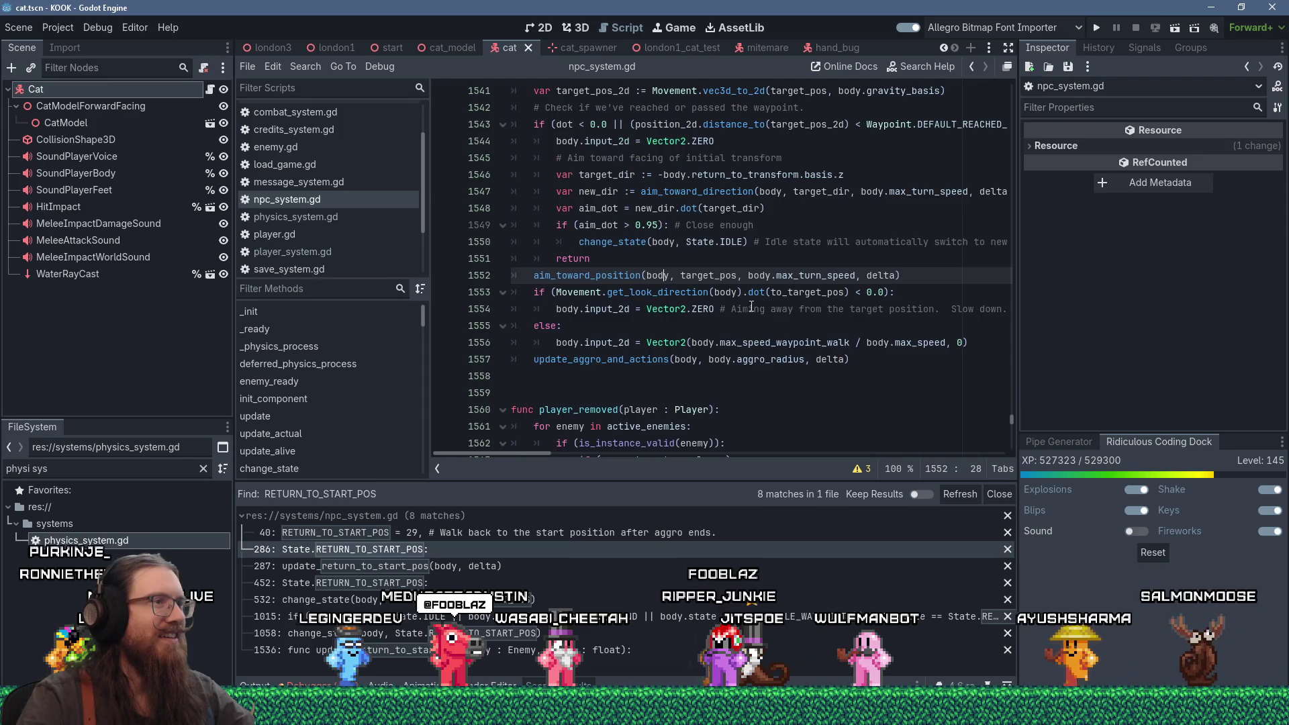
{"action": "left_click", "coordinate": [821, 326]}
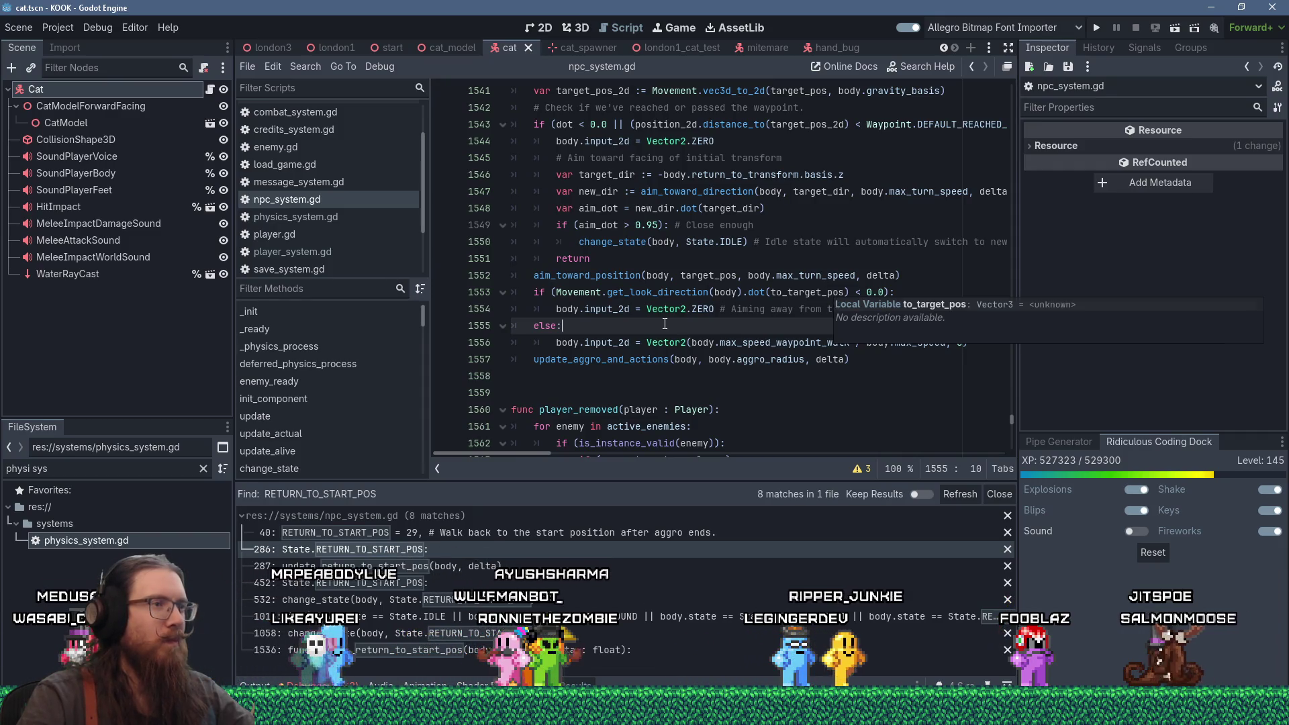
{"action": "scroll", "coordinate": [759, 352], "scroll_direction": "up", "scroll_amount": 3}
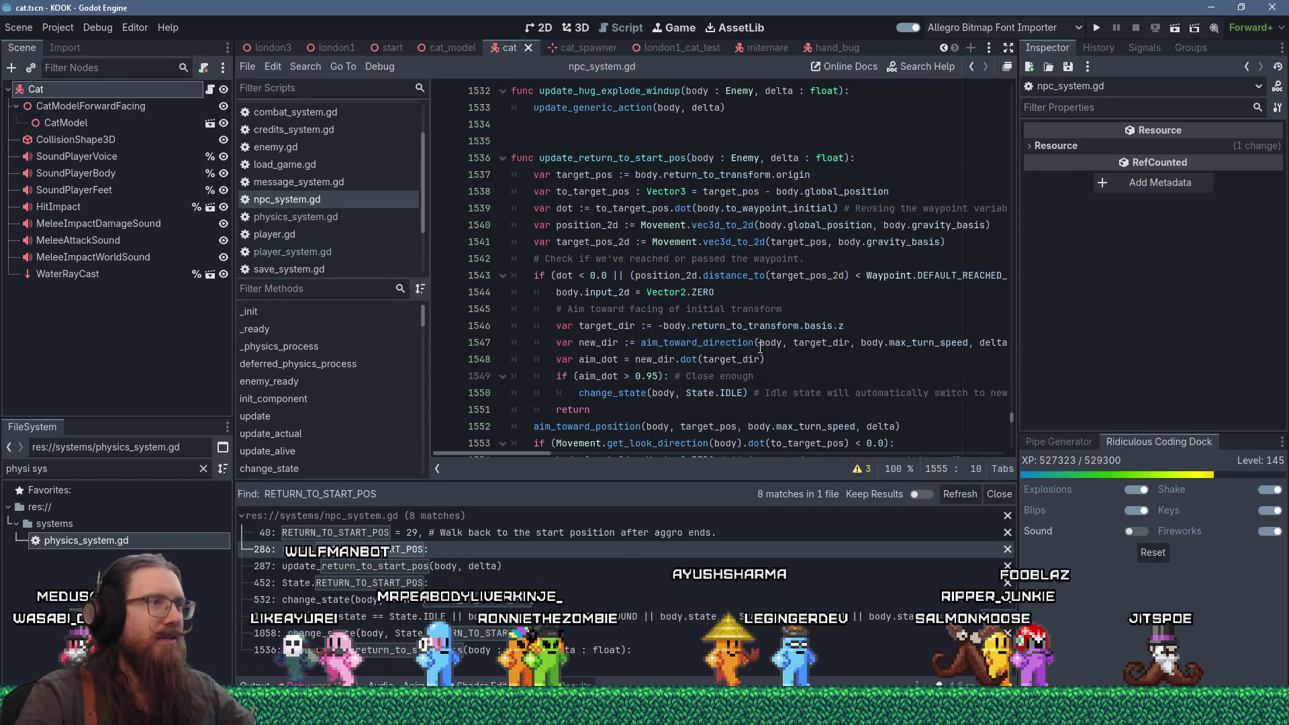
{"action": "scroll", "coordinate": [760, 347], "scroll_direction": "down", "scroll_amount": 1}
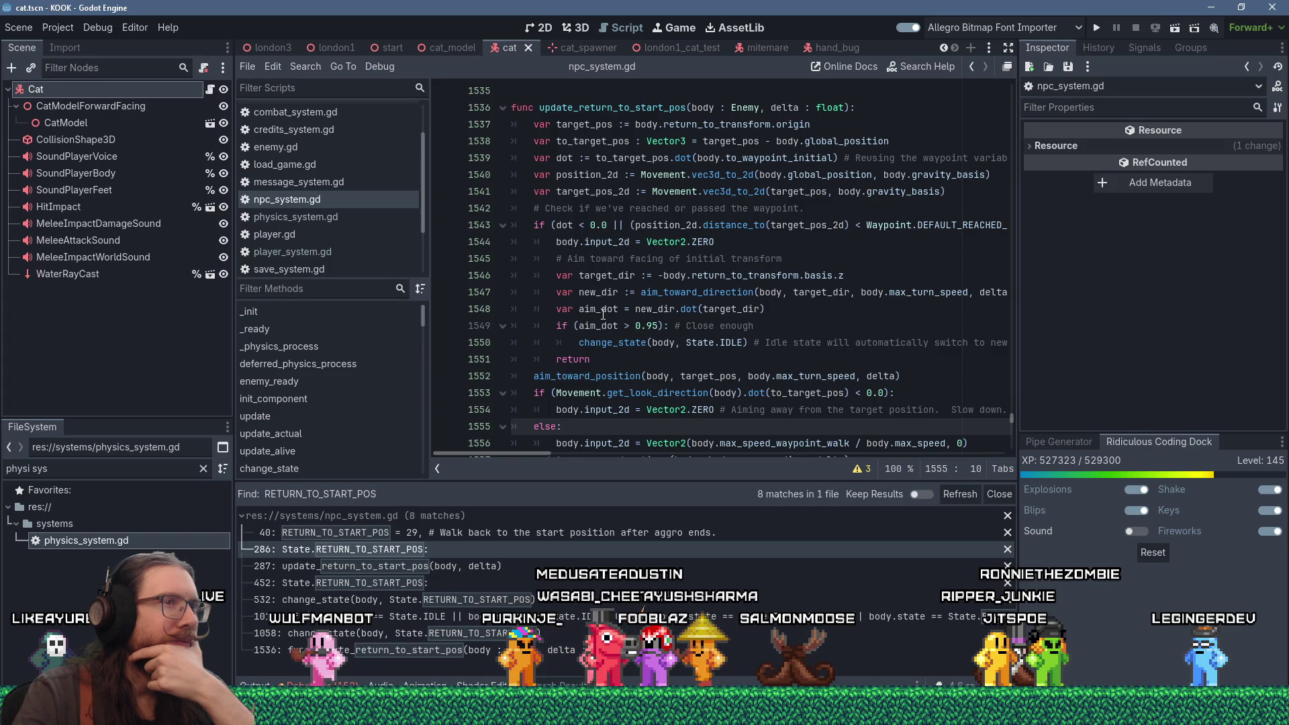
{"action": "scroll", "coordinate": [603, 314], "scroll_direction": "down", "scroll_amount": 1}
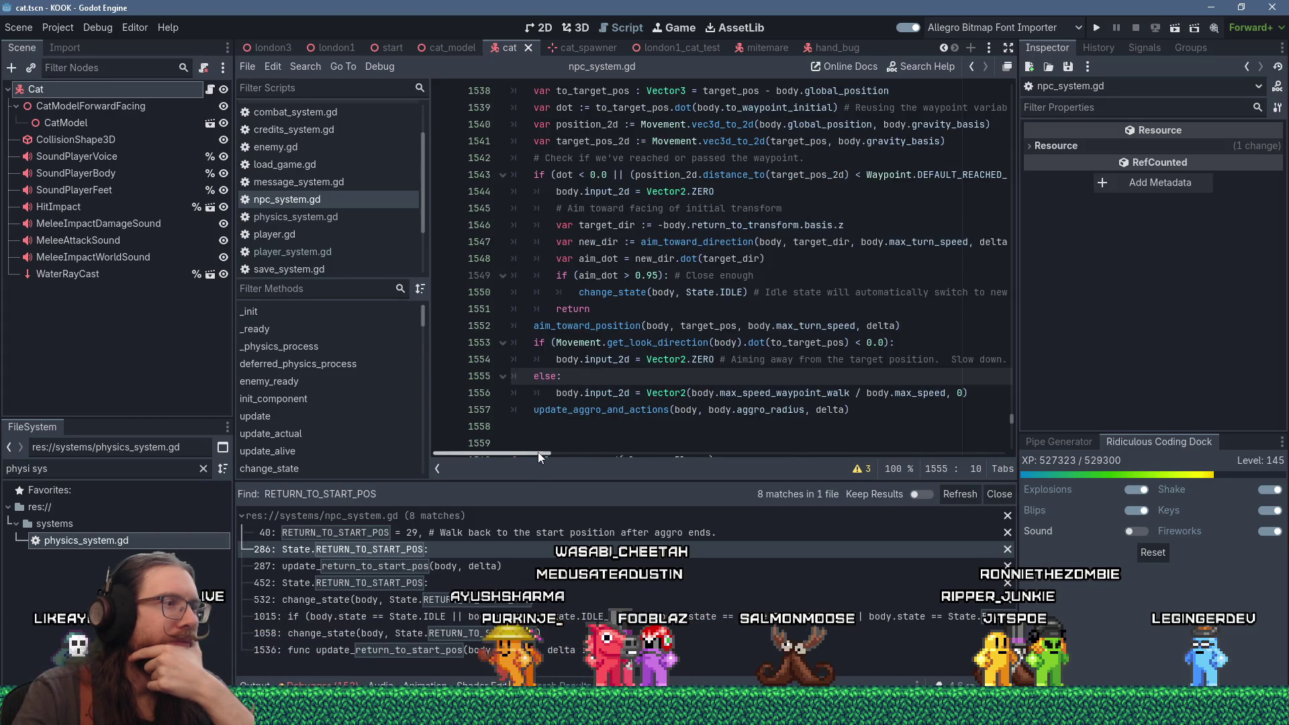
Step: Read the return-to-start code, where input_2d is zeroed when facing away from the target
{"action": "mouse_move", "coordinate": [538, 452]}
{"action": "left_mouse_down"}
{"action": "mouse_move", "coordinate": [570, 453]}
{"action": "mouse_move", "coordinate": [505, 450]}
{"action": "left_mouse_up"}
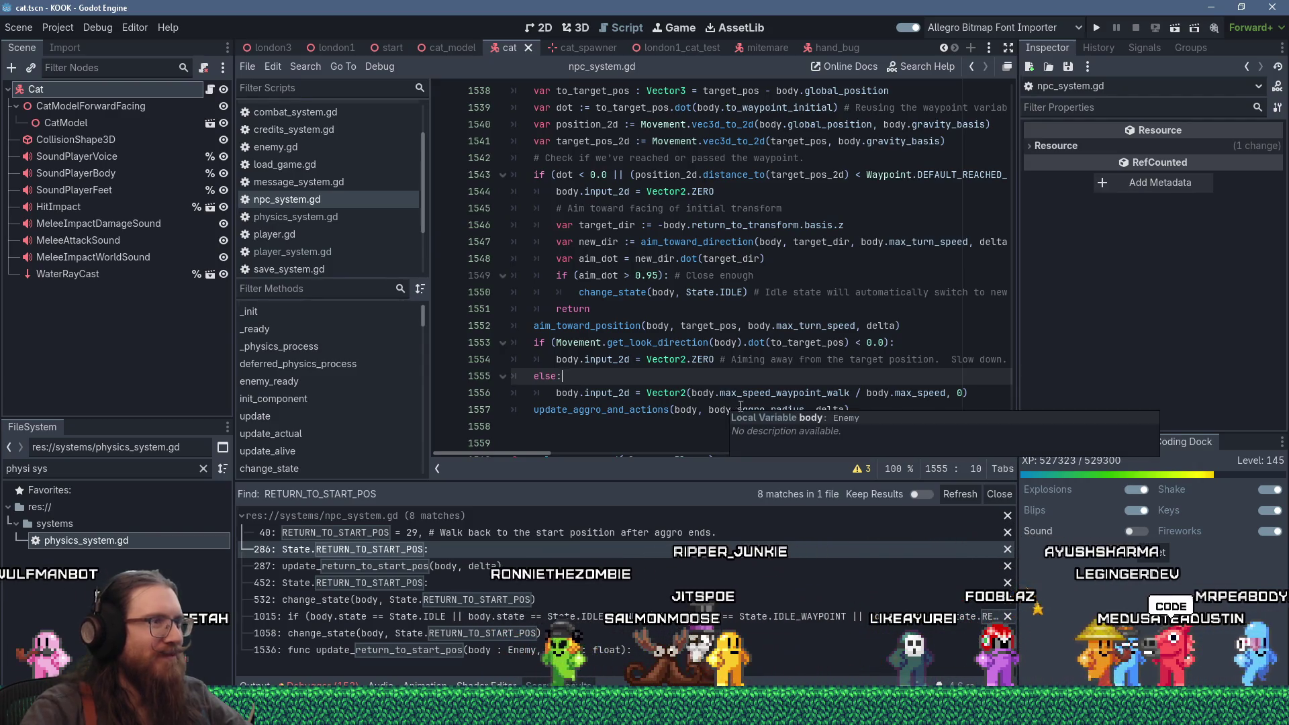
{"action": "mouse_move", "coordinate": [796, 399]}
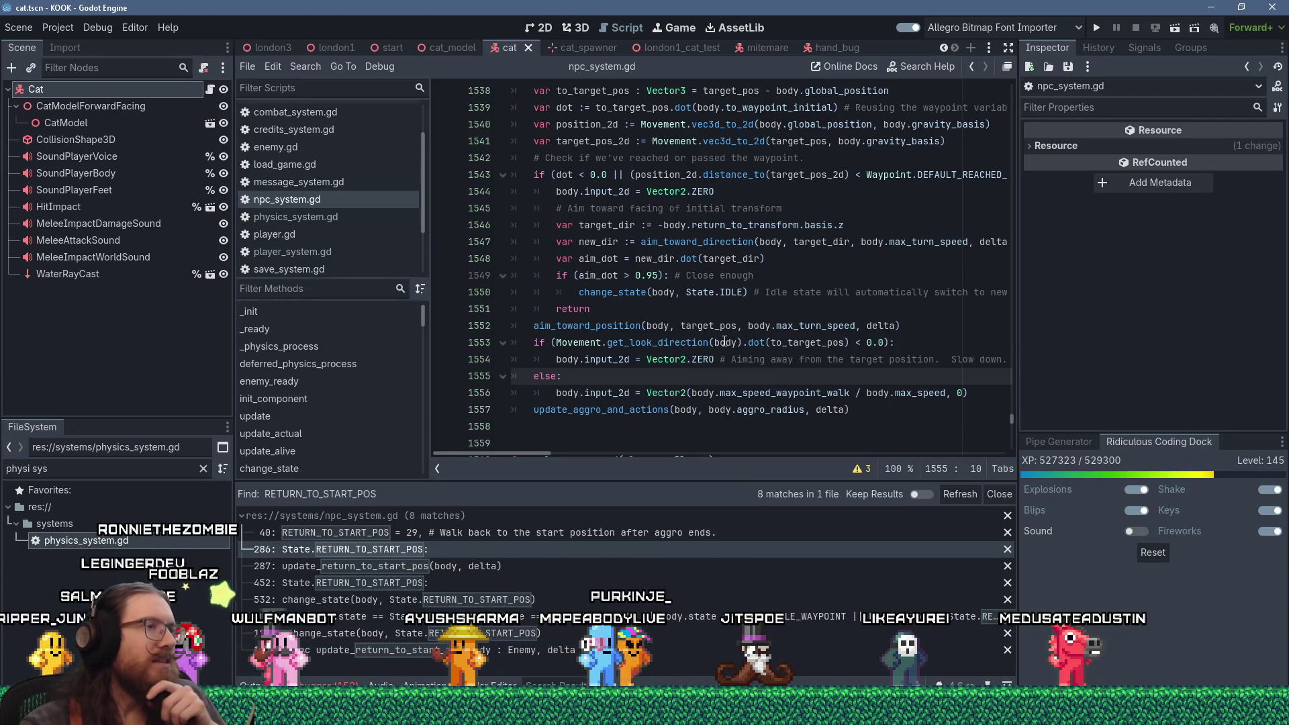
Step: Scroll up to the update_return_to_start_pos header, then bring the blank Paint canvas forward
{"action": "scroll", "coordinate": [724, 342], "scroll_direction": "up", "scroll_amount": 4}
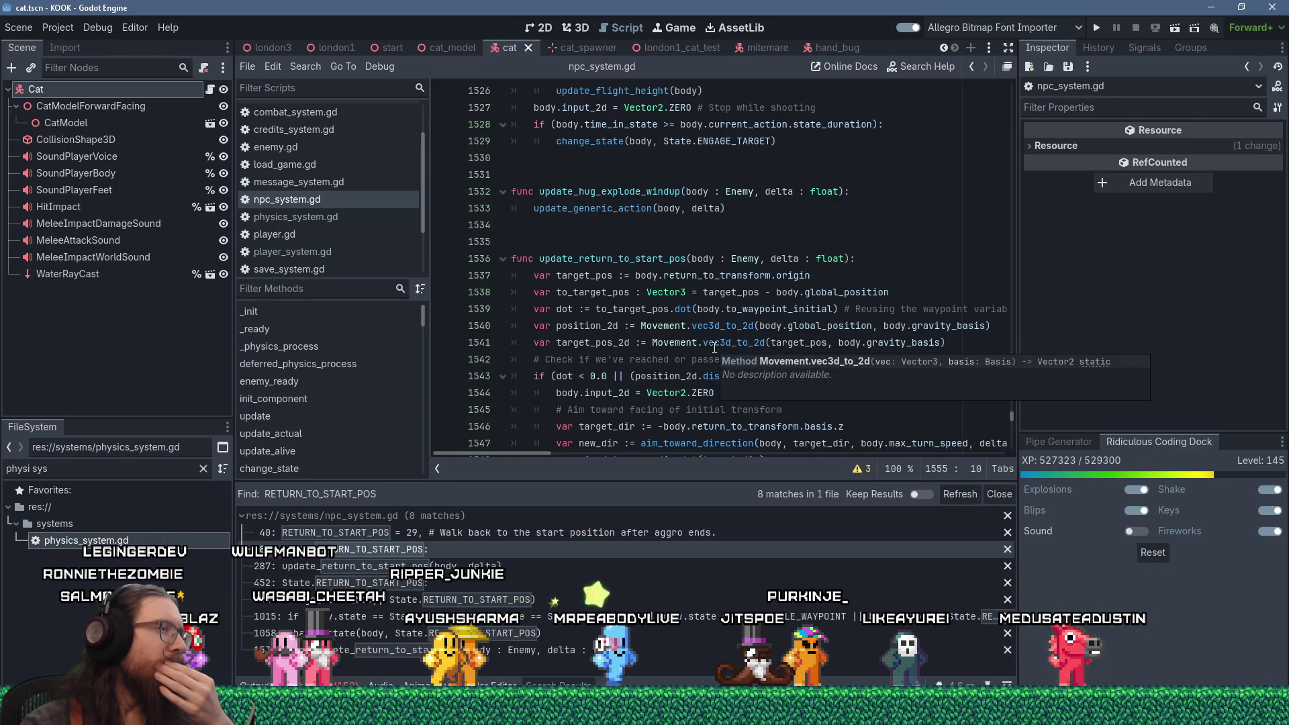
{"action": "mouse_move", "coordinate": [403, 718]}
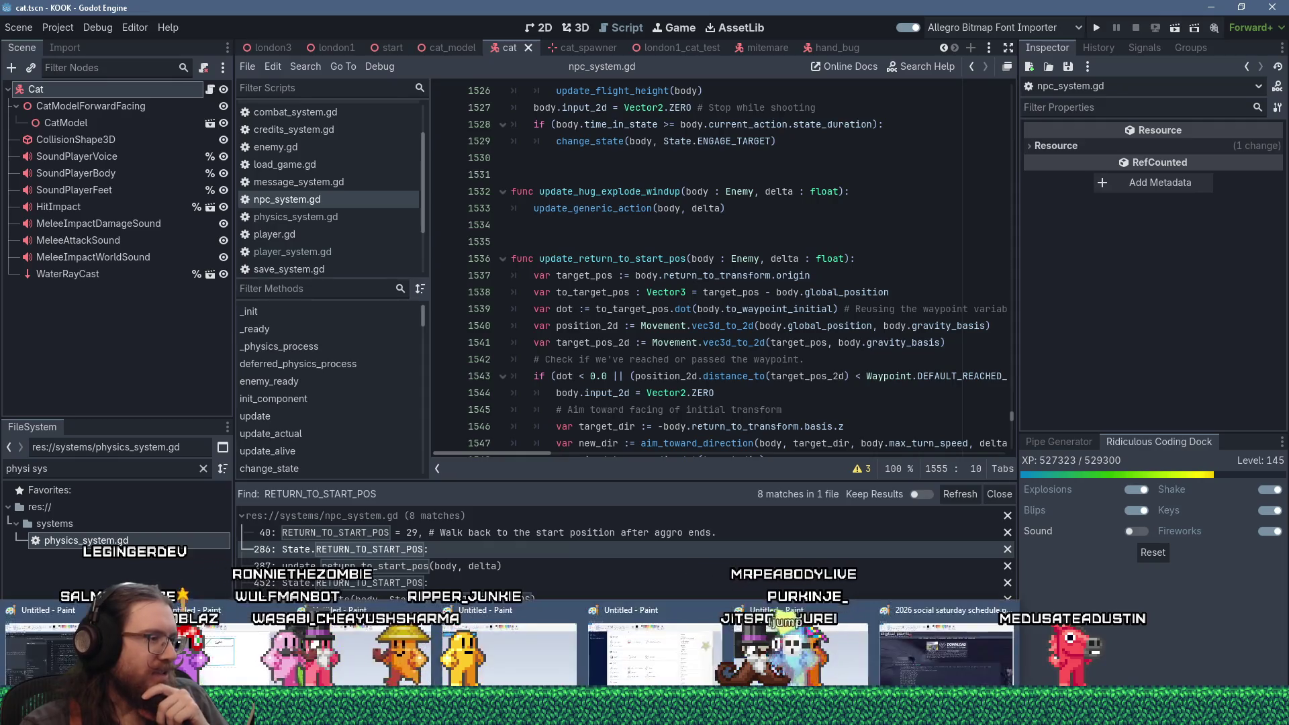
{"action": "left_click", "coordinate": [364, 642]}
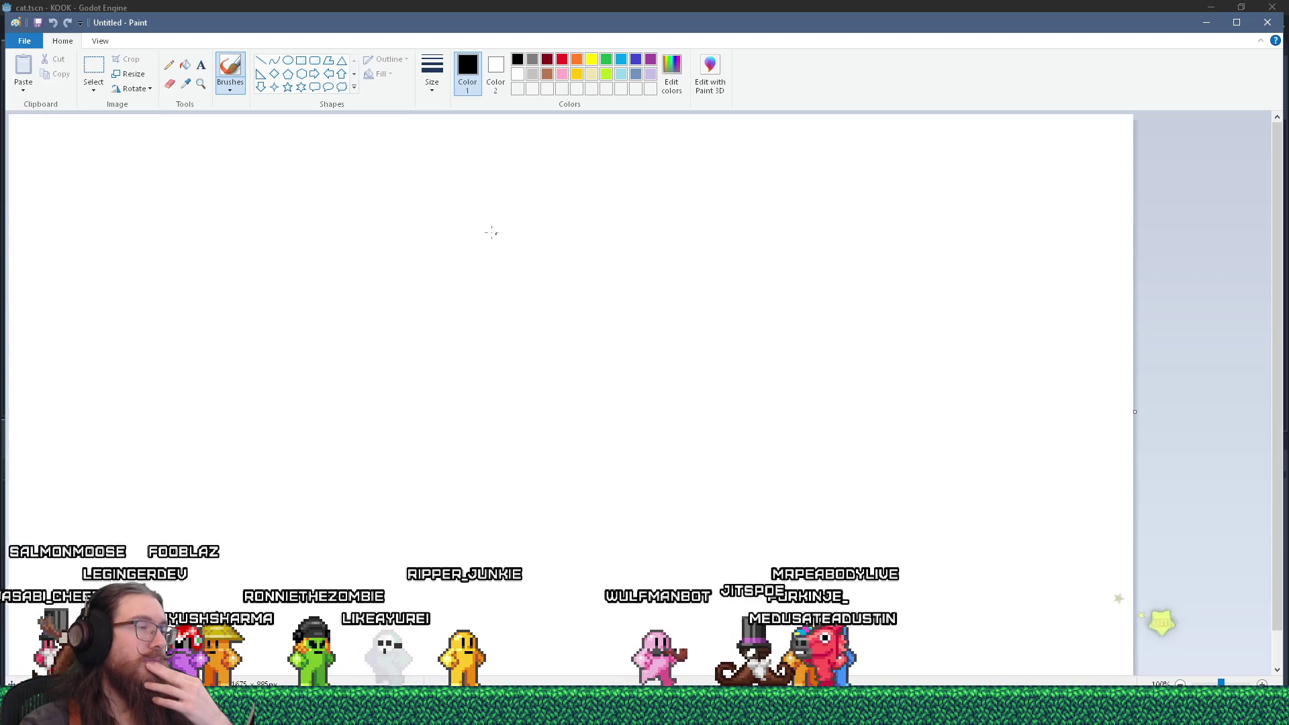
Step: Draw a tall rectangle mid-canvas, a small five-point star to its right, and a small oval
{"action": "left_click", "coordinate": [300, 63]}
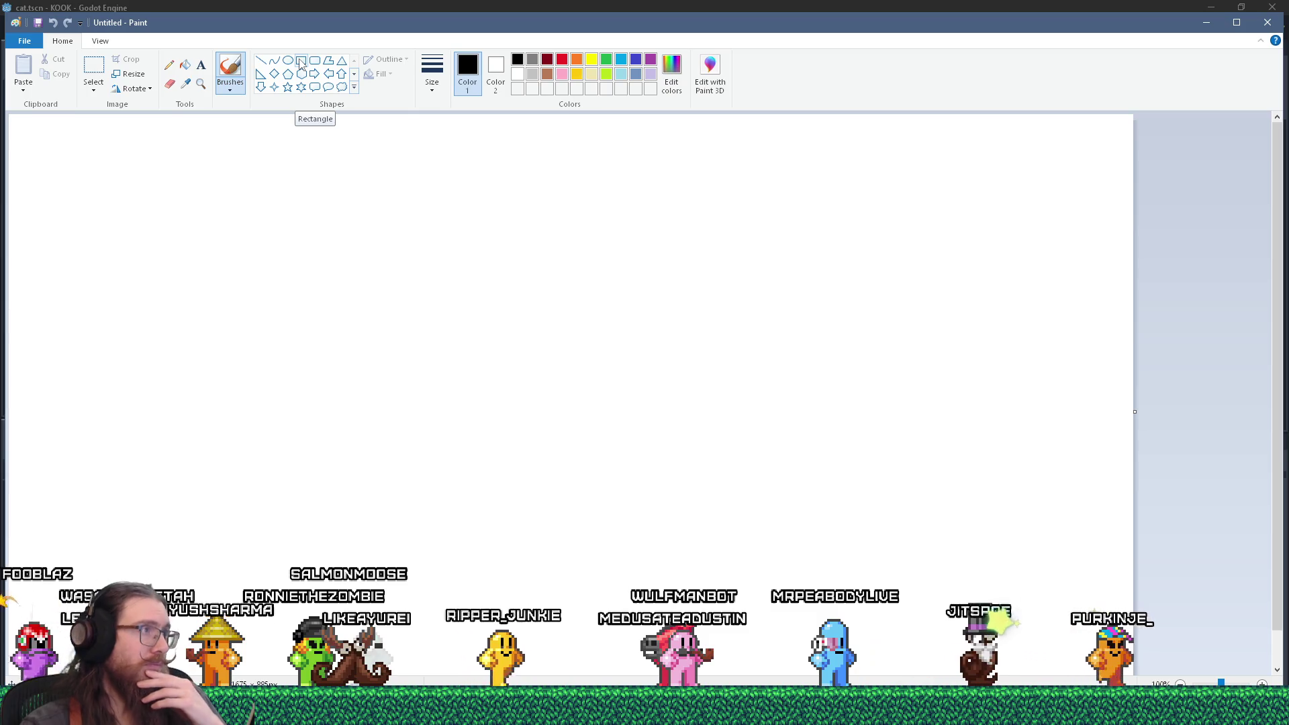
{"action": "mouse_move", "coordinate": [541, 252]}
{"action": "left_mouse_down"}
{"action": "mouse_move", "coordinate": [638, 443]}
{"action": "mouse_move", "coordinate": [699, 444]}
{"action": "left_mouse_up"}
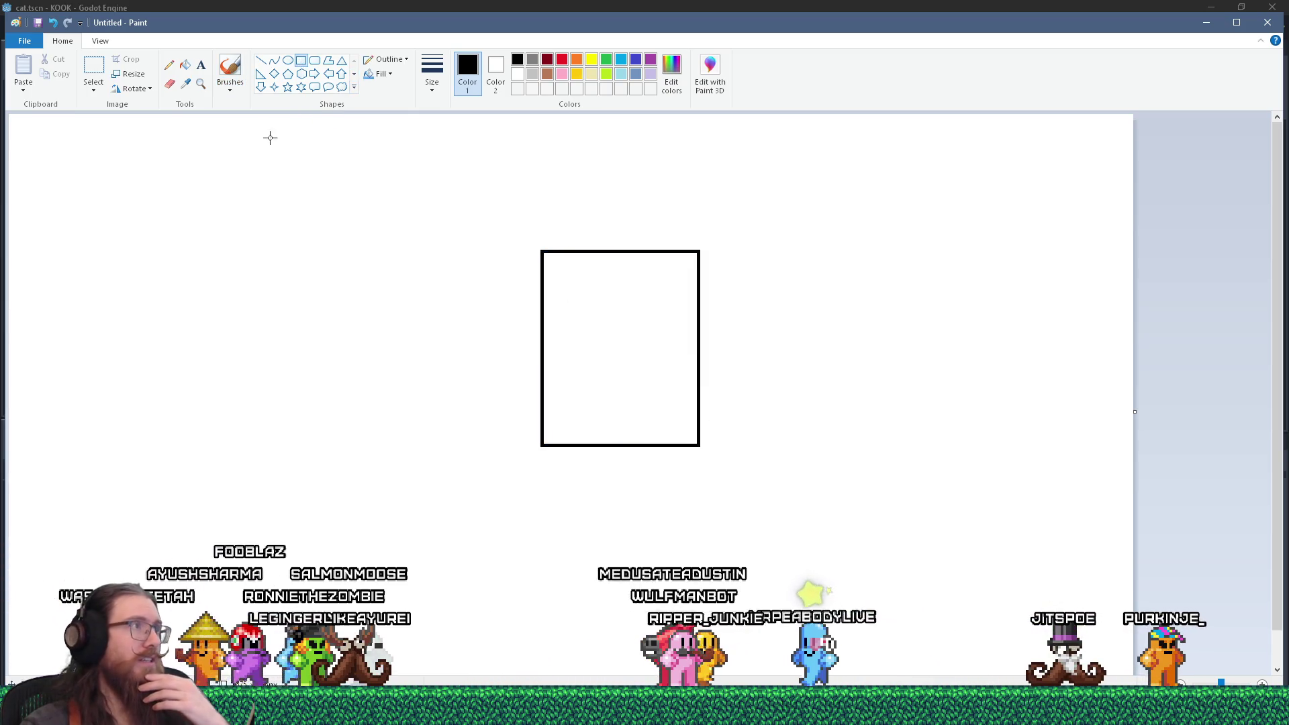
{"action": "left_click", "coordinate": [287, 87]}
{"action": "left_click_drag", "start_coordinate": [737, 328], "coordinate": [780, 365]}
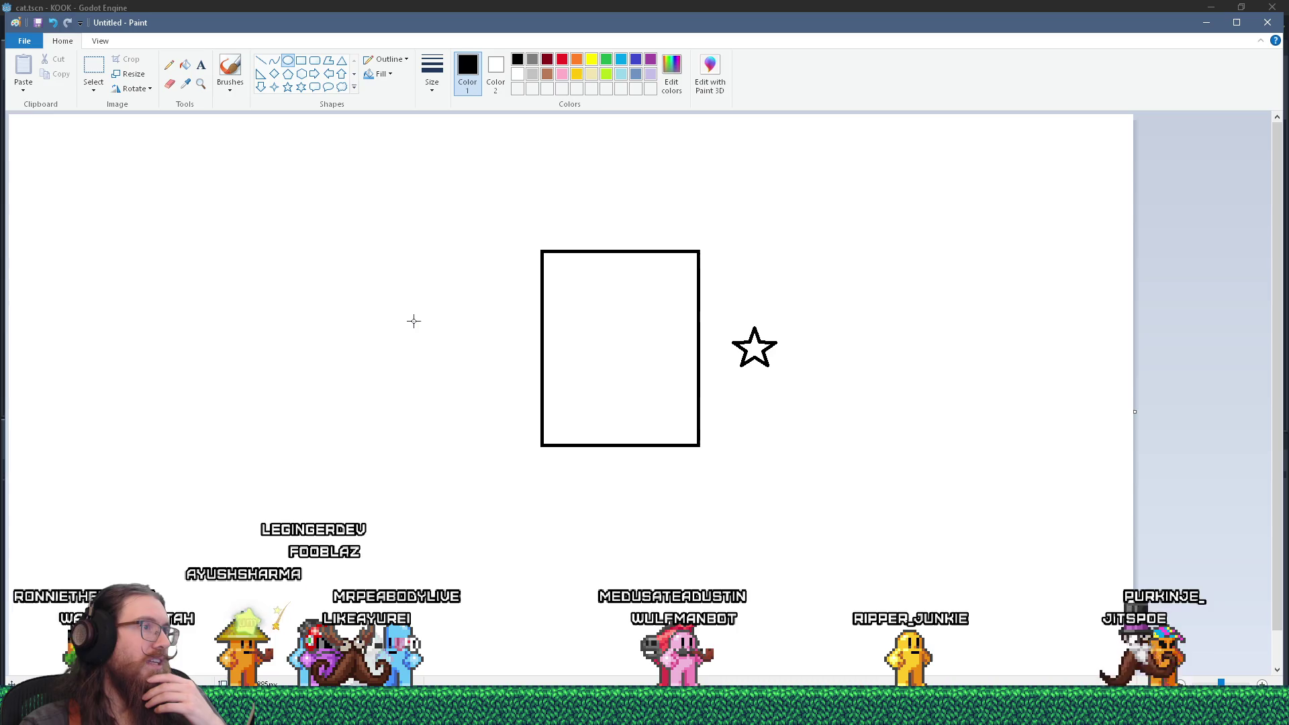
{"action": "mouse_move", "coordinate": [364, 318]}
{"action": "left_mouse_down"}
{"action": "mouse_move", "coordinate": [388, 347]}
{"action": "mouse_move", "coordinate": [744, 337]}
{"action": "mouse_move", "coordinate": [547, 196]}
{"action": "left_mouse_up"}
Step: Drag the small circle around and settle it just left of the tall rectangle
{"action": "mouse_move", "coordinate": [418, 263]}
{"action": "left_mouse_down"}
{"action": "mouse_move", "coordinate": [377, 311]}
{"action": "mouse_move", "coordinate": [527, 321]}
{"action": "mouse_move", "coordinate": [320, 299]}
{"action": "mouse_move", "coordinate": [524, 327]}
{"action": "left_mouse_up"}
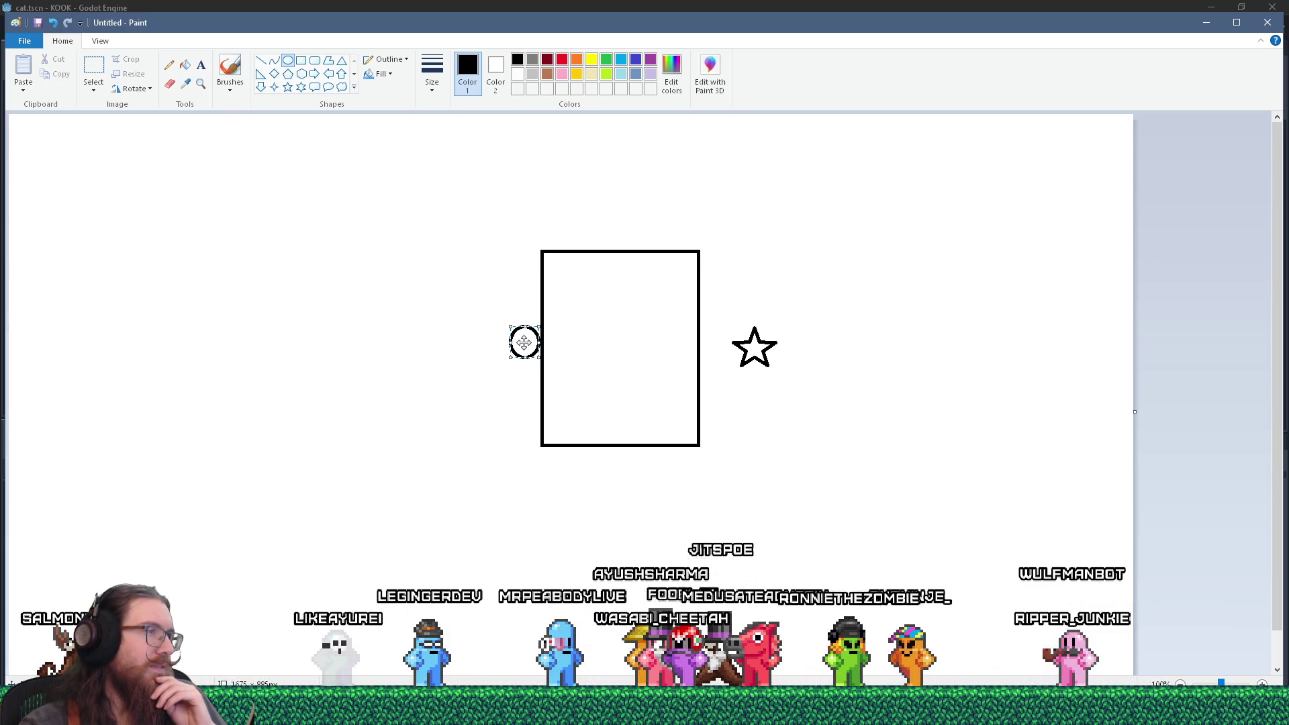
{"action": "mouse_move", "coordinate": [519, 342]}
{"action": "left_mouse_down"}
{"action": "mouse_move", "coordinate": [477, 343]}
{"action": "mouse_move", "coordinate": [517, 351]}
{"action": "mouse_move", "coordinate": [475, 305]}
{"action": "mouse_move", "coordinate": [510, 304]}
{"action": "mouse_move", "coordinate": [457, 327]}
{"action": "mouse_move", "coordinate": [481, 319]}
{"action": "mouse_move", "coordinate": [511, 369]}
{"action": "left_mouse_up"}
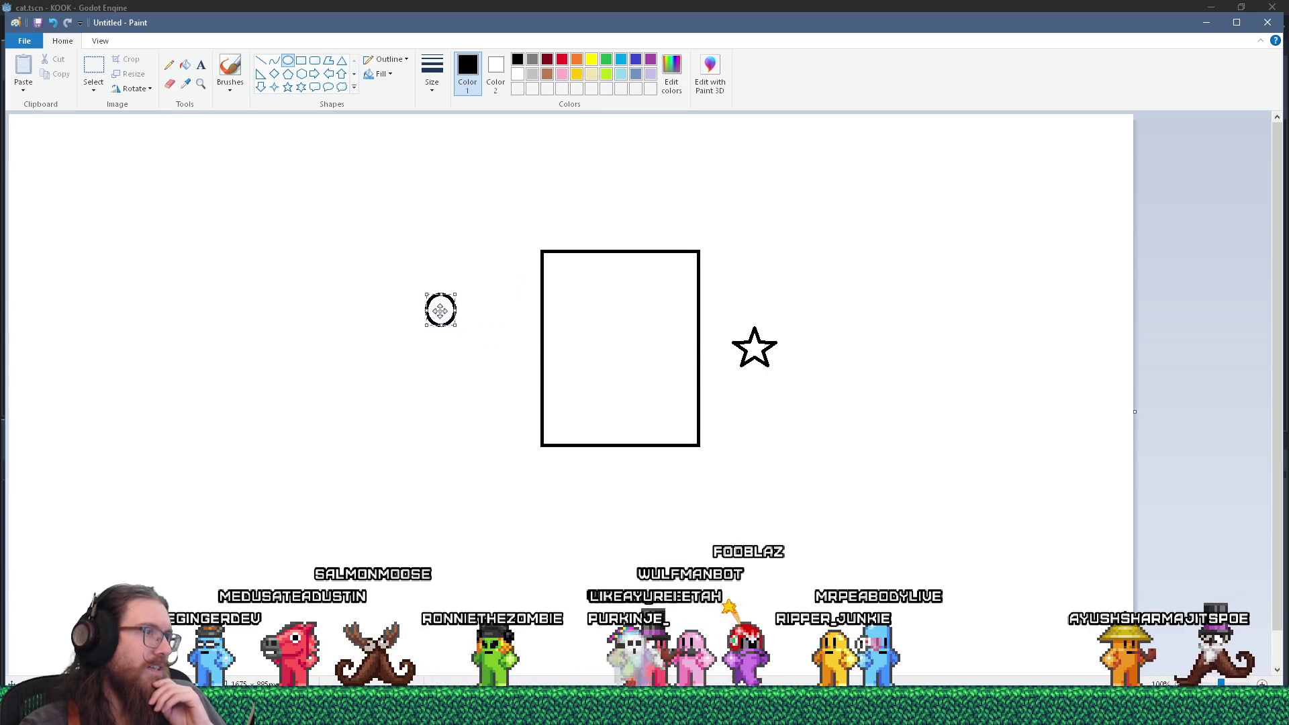
{"action": "mouse_move", "coordinate": [497, 354]}
{"action": "left_mouse_down"}
{"action": "mouse_move", "coordinate": [468, 374]}
{"action": "mouse_move", "coordinate": [475, 317]}
{"action": "mouse_move", "coordinate": [510, 288]}
{"action": "mouse_move", "coordinate": [492, 251]}
{"action": "mouse_move", "coordinate": [524, 215]}
{"action": "mouse_move", "coordinate": [525, 228]}
{"action": "left_mouse_up"}
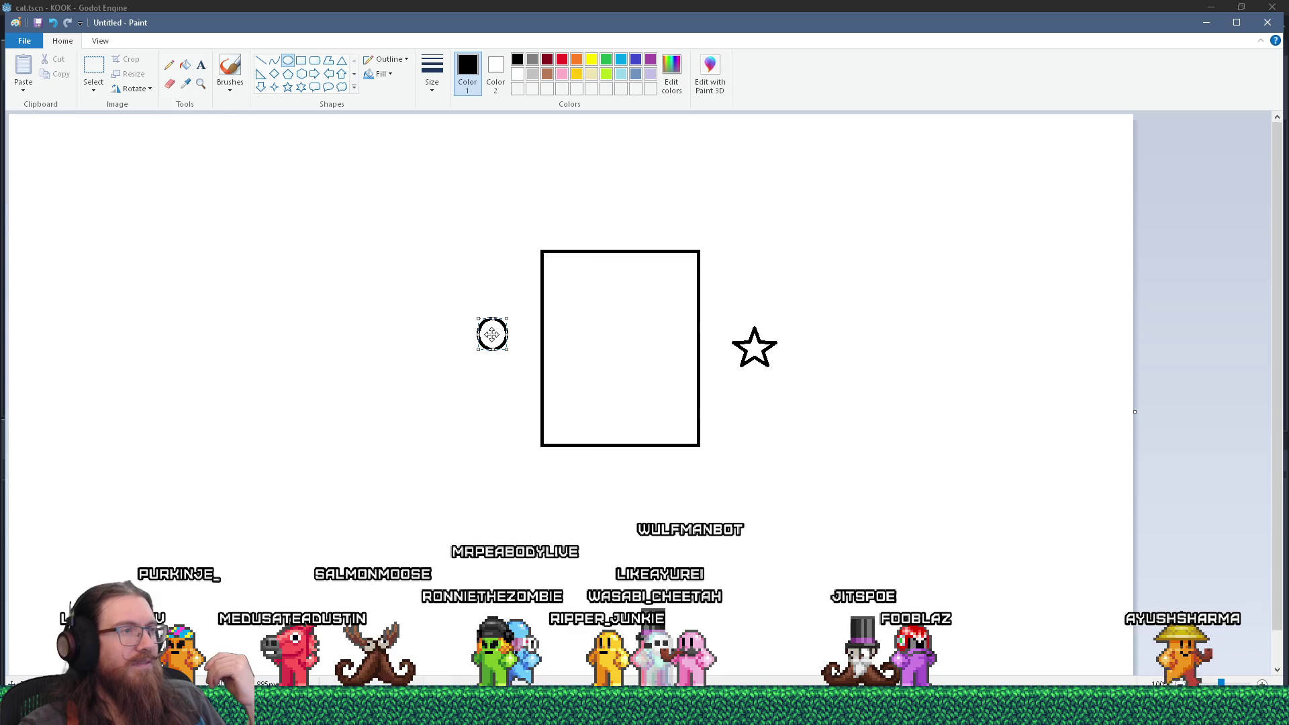
{"action": "mouse_move", "coordinate": [492, 333]}
{"action": "left_mouse_down"}
{"action": "mouse_move", "coordinate": [503, 279]}
{"action": "mouse_move", "coordinate": [483, 276]}
{"action": "mouse_move", "coordinate": [518, 296]}
{"action": "mouse_move", "coordinate": [487, 319]}
{"action": "mouse_move", "coordinate": [517, 327]}
{"action": "left_mouse_up"}
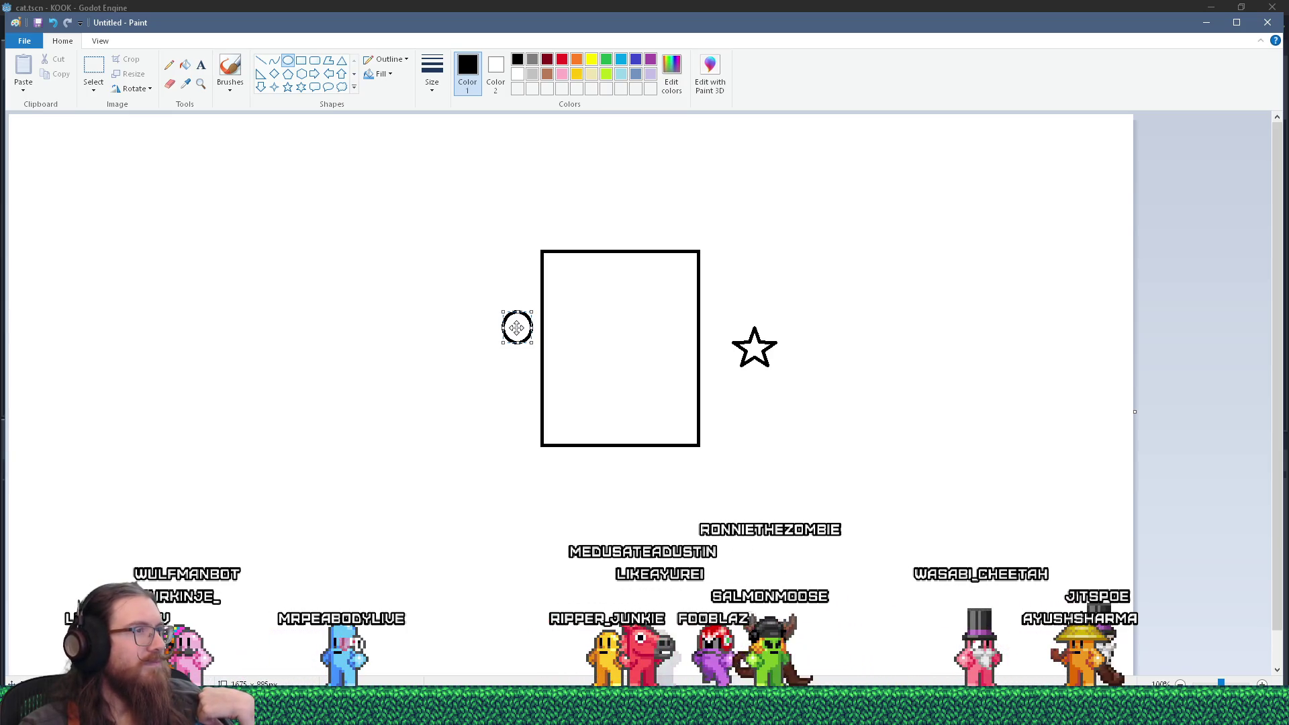
{"action": "mouse_move", "coordinate": [516, 328]}
{"action": "left_mouse_down"}
{"action": "mouse_move", "coordinate": [510, 336]}
{"action": "mouse_move", "coordinate": [494, 272]}
{"action": "mouse_move", "coordinate": [629, 210]}
{"action": "left_mouse_up"}
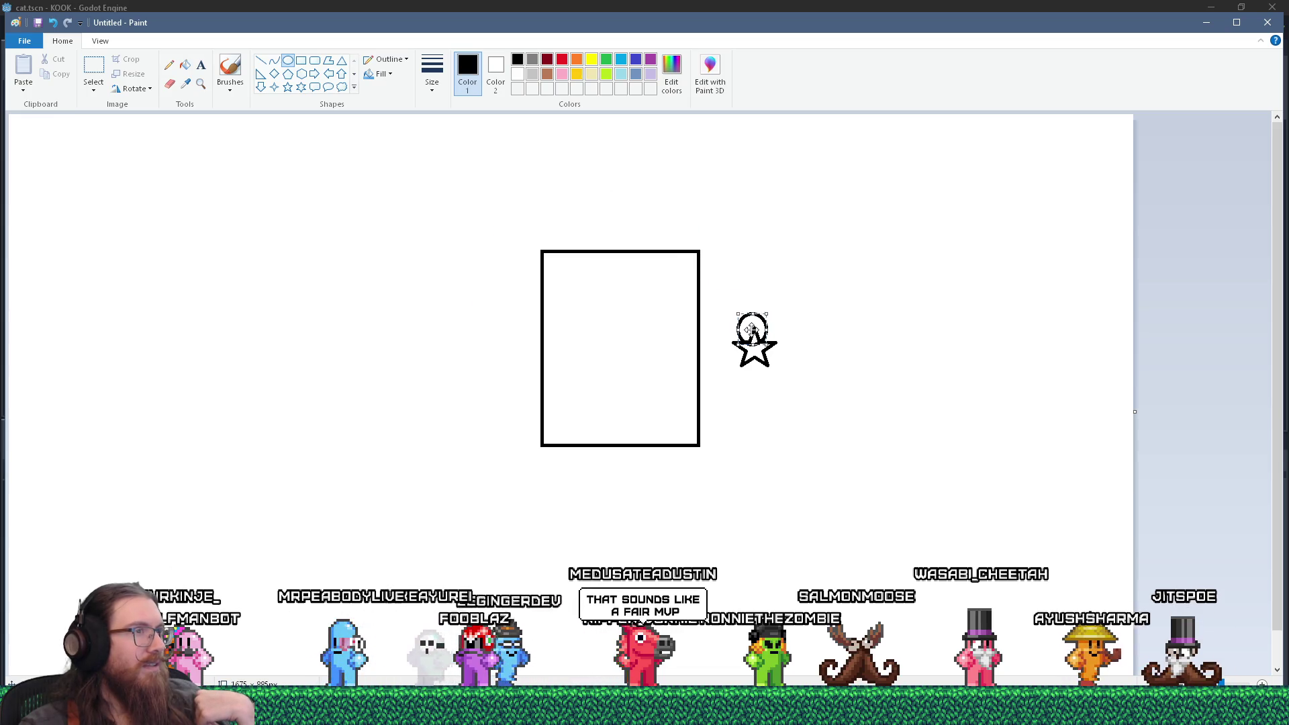
{"action": "mouse_move", "coordinate": [750, 329]}
{"action": "left_mouse_down"}
{"action": "mouse_move", "coordinate": [518, 279]}
{"action": "mouse_move", "coordinate": [625, 201]}
{"action": "mouse_move", "coordinate": [739, 259]}
{"action": "mouse_move", "coordinate": [510, 257]}
{"action": "mouse_move", "coordinate": [675, 211]}
{"action": "mouse_move", "coordinate": [441, 320]}
{"action": "left_mouse_up"}
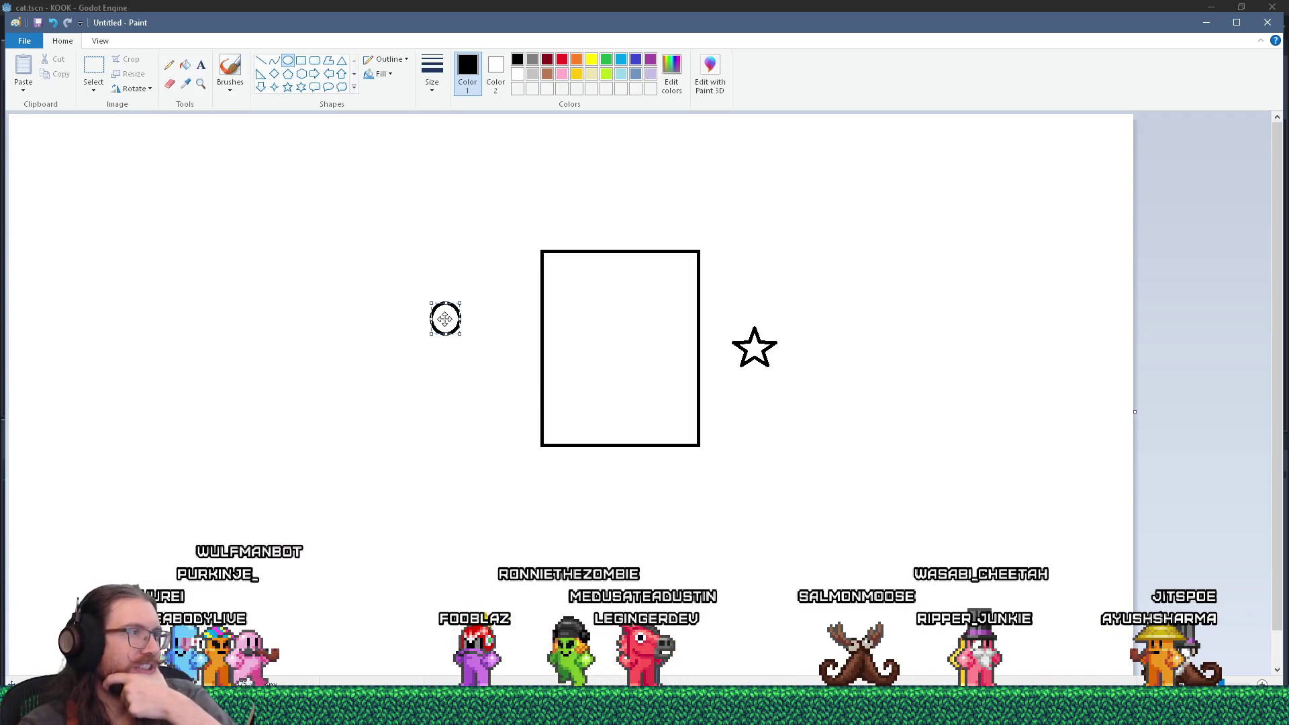
{"action": "left_click_drag", "start_coordinate": [445, 319], "coordinate": [453, 336]}
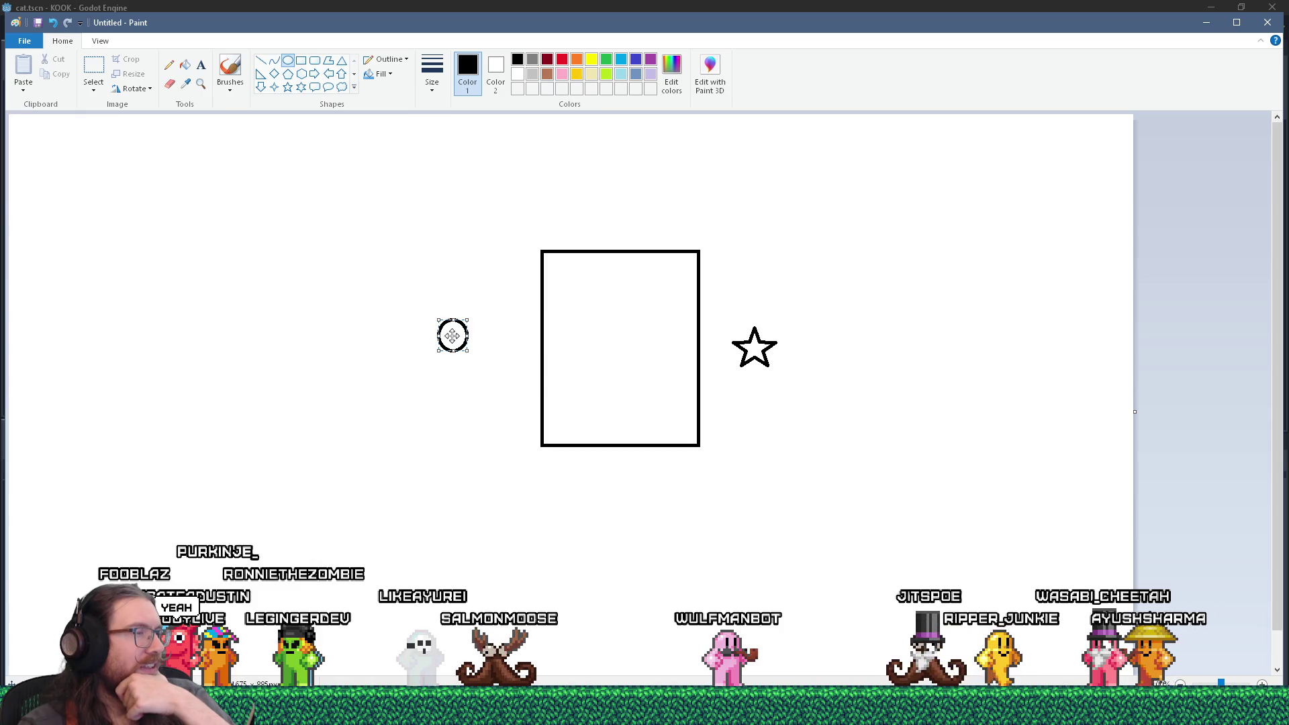
{"action": "mouse_move", "coordinate": [452, 335]}
{"action": "left_mouse_down"}
{"action": "mouse_move", "coordinate": [512, 337]}
{"action": "mouse_move", "coordinate": [501, 299]}
{"action": "mouse_move", "coordinate": [537, 188]}
{"action": "mouse_move", "coordinate": [425, 321]}
{"action": "mouse_move", "coordinate": [480, 297]}
{"action": "mouse_move", "coordinate": [795, 293]}
{"action": "mouse_move", "coordinate": [756, 346]}
{"action": "mouse_move", "coordinate": [447, 344]}
{"action": "mouse_move", "coordinate": [474, 406]}
{"action": "mouse_move", "coordinate": [563, 219]}
{"action": "mouse_move", "coordinate": [598, 214]}
{"action": "mouse_move", "coordinate": [561, 236]}
{"action": "mouse_move", "coordinate": [433, 386]}
{"action": "mouse_move", "coordinate": [518, 310]}
{"action": "mouse_move", "coordinate": [501, 351]}
{"action": "left_mouse_up"}
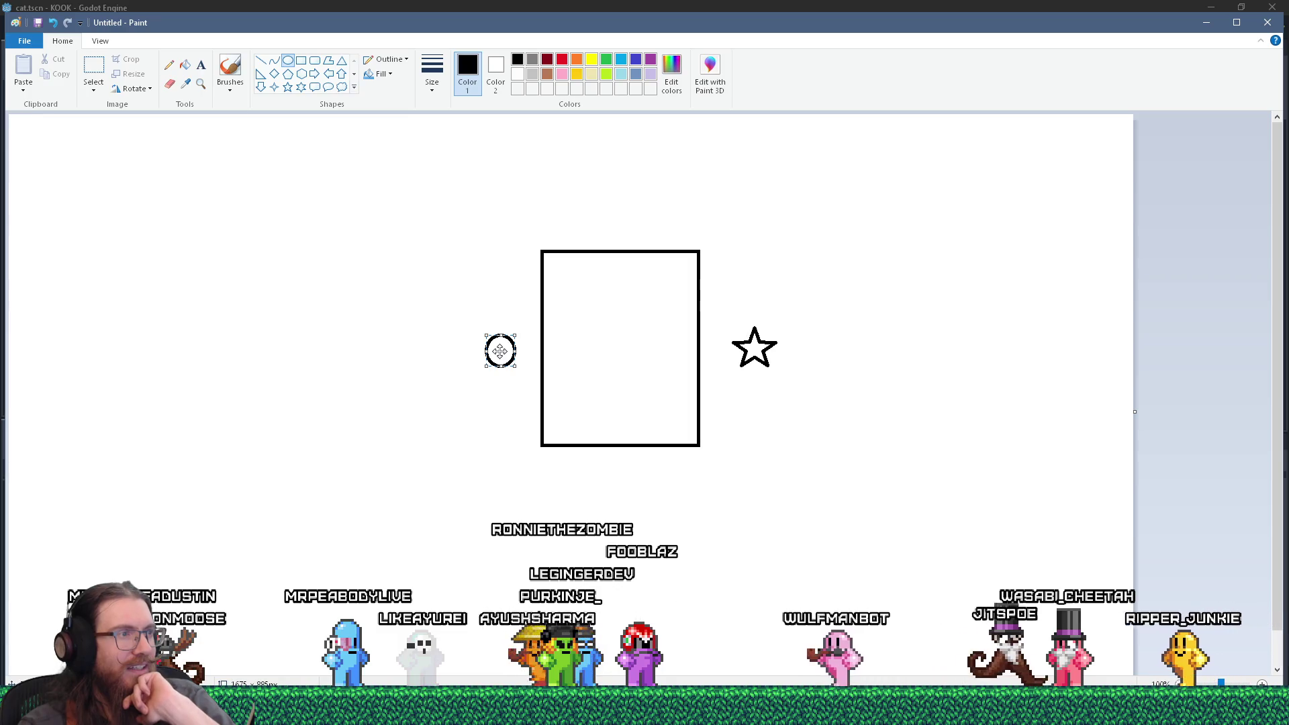
{"action": "left_click_drag", "start_coordinate": [500, 351], "coordinate": [490, 365]}
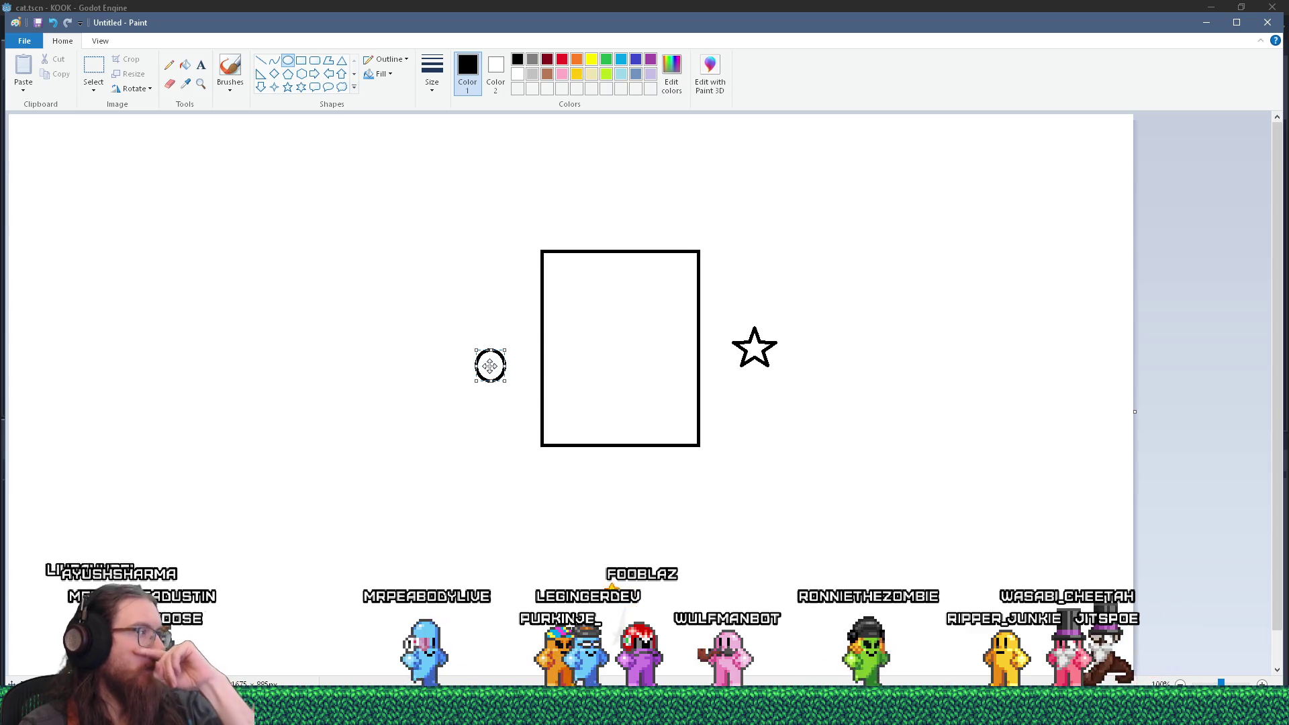
{"action": "mouse_move", "coordinate": [490, 366]}
{"action": "left_mouse_down"}
{"action": "mouse_move", "coordinate": [463, 361]}
{"action": "mouse_move", "coordinate": [502, 347]}
{"action": "mouse_move", "coordinate": [487, 342]}
{"action": "left_mouse_up"}
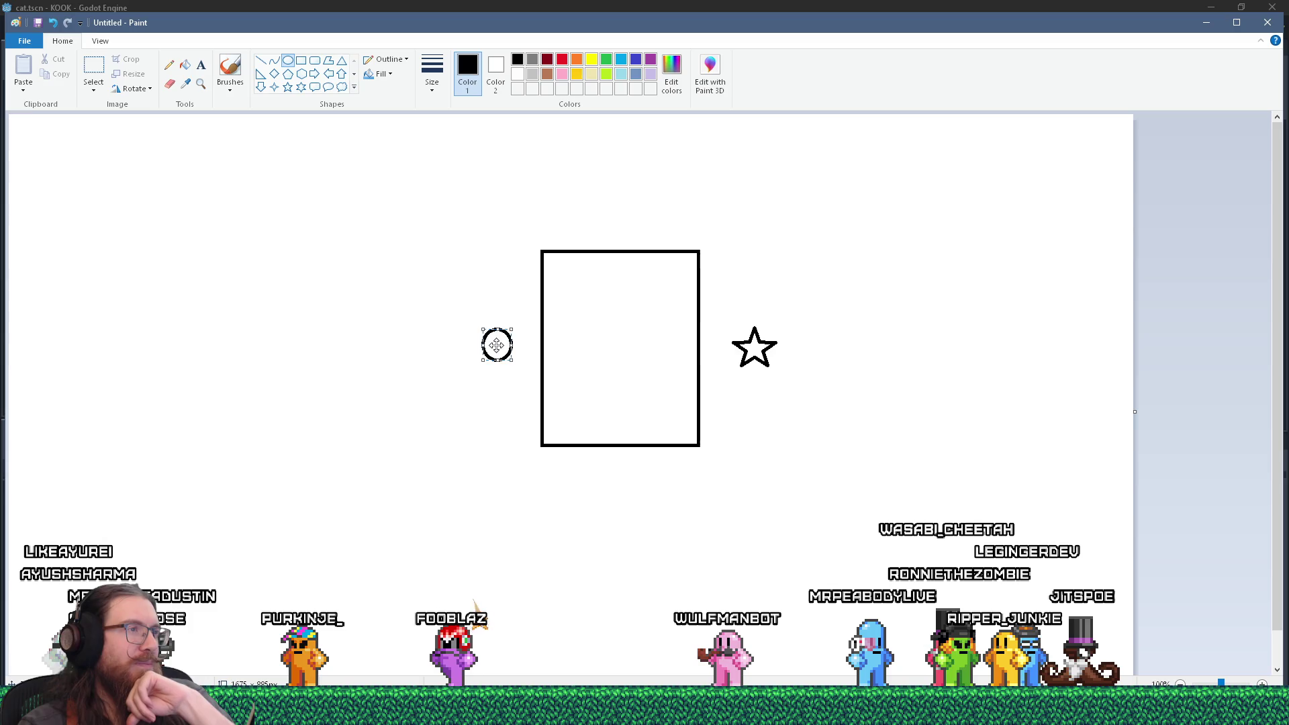
{"action": "left_click_drag", "start_coordinate": [476, 263], "coordinate": [743, 296]}
{"action": "mouse_move", "coordinate": [450, 355]}
{"action": "left_mouse_down"}
{"action": "mouse_move", "coordinate": [742, 311]}
{"action": "mouse_move", "coordinate": [440, 348]}
{"action": "mouse_move", "coordinate": [521, 349]}
{"action": "mouse_move", "coordinate": [449, 348]}
{"action": "mouse_move", "coordinate": [520, 349]}
{"action": "mouse_move", "coordinate": [510, 288]}
{"action": "mouse_move", "coordinate": [466, 319]}
{"action": "mouse_move", "coordinate": [521, 360]}
{"action": "mouse_move", "coordinate": [477, 393]}
{"action": "mouse_move", "coordinate": [509, 280]}
{"action": "mouse_move", "coordinate": [446, 259]}
{"action": "mouse_move", "coordinate": [472, 237]}
{"action": "left_mouse_up"}
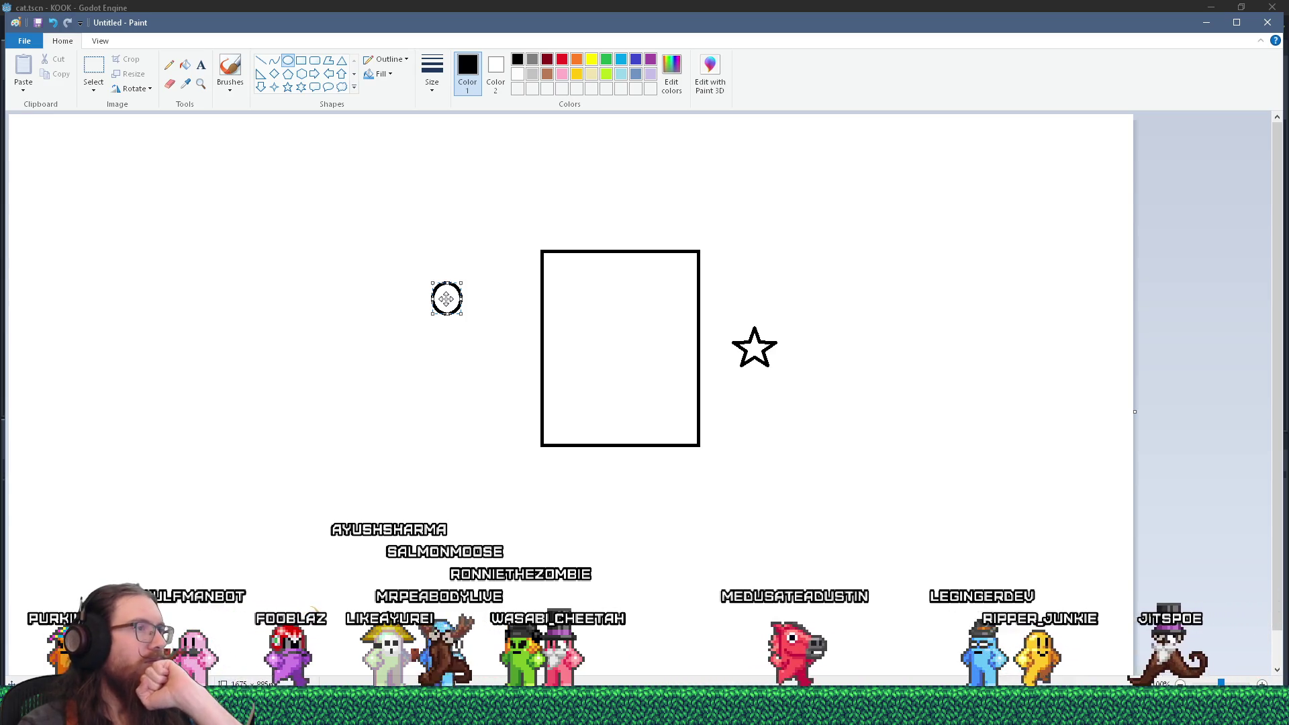
{"action": "left_click_drag", "start_coordinate": [447, 299], "coordinate": [488, 303]}
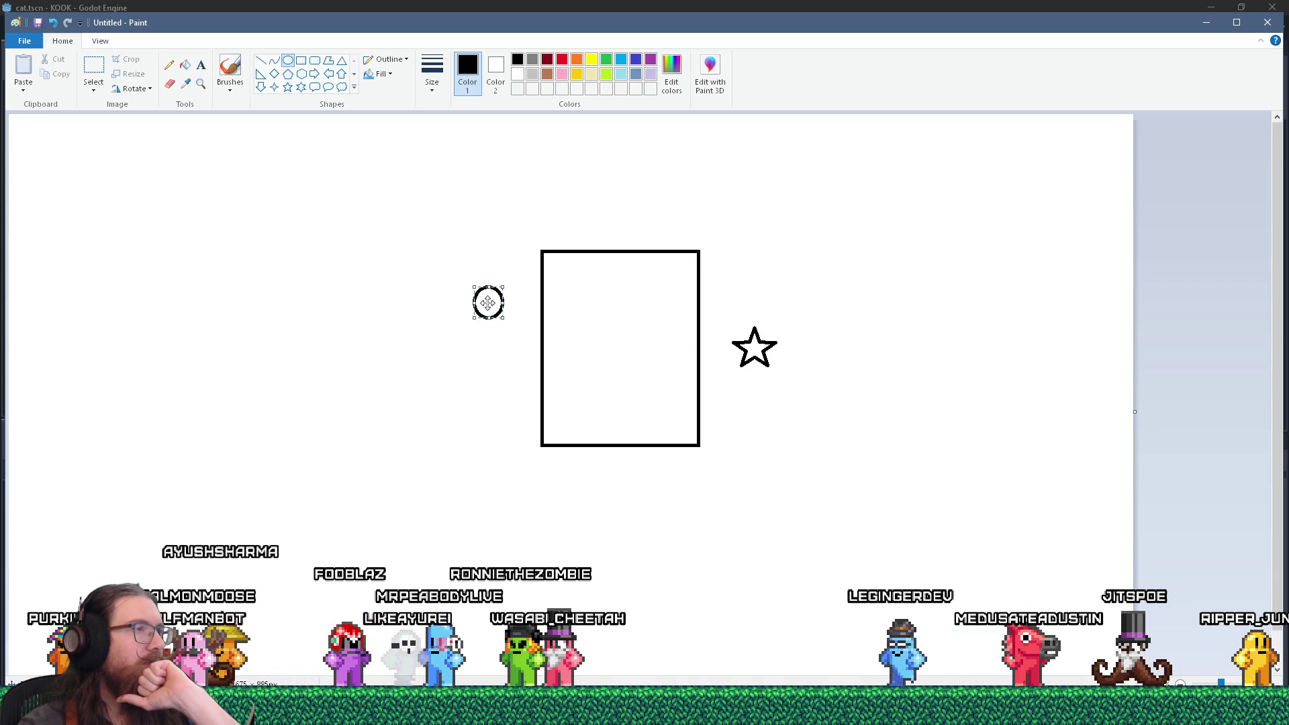
{"action": "left_click_drag", "start_coordinate": [488, 303], "coordinate": [510, 298]}
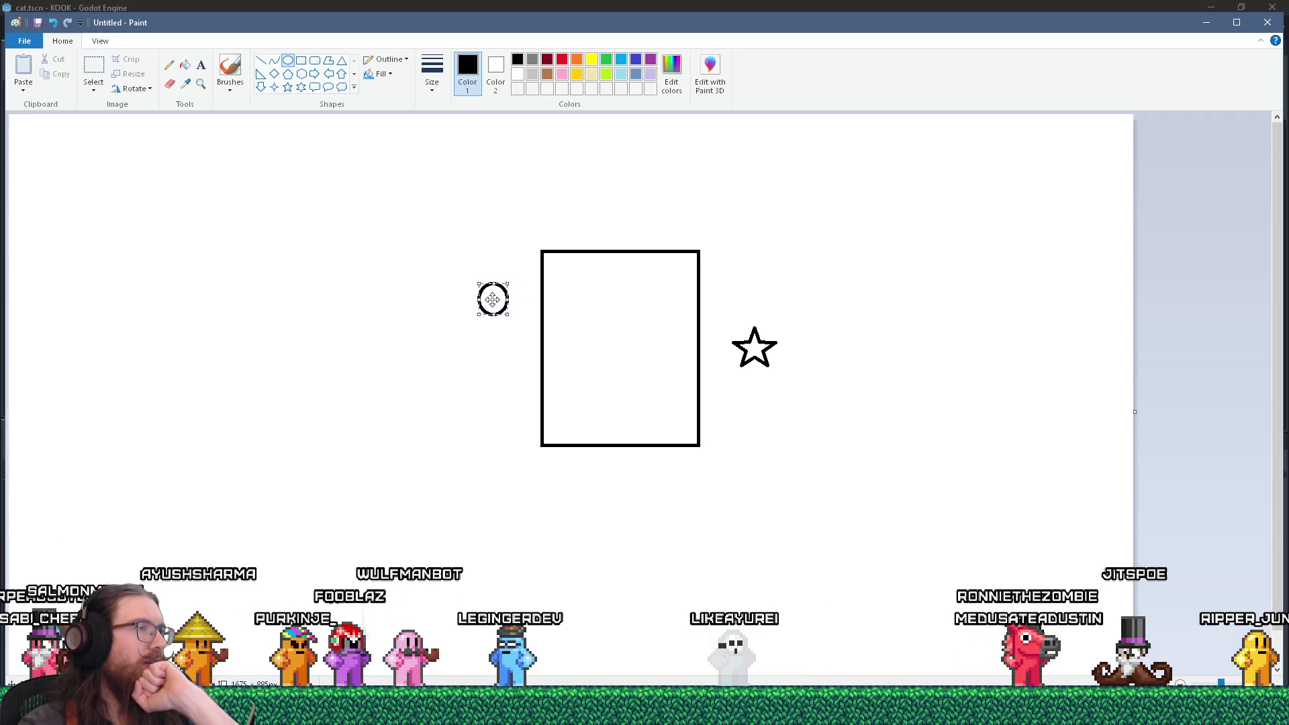
{"action": "mouse_move", "coordinate": [471, 303]}
{"action": "left_mouse_down"}
{"action": "mouse_move", "coordinate": [506, 305]}
{"action": "mouse_move", "coordinate": [461, 305]}
{"action": "mouse_move", "coordinate": [413, 343]}
{"action": "mouse_move", "coordinate": [480, 296]}
{"action": "mouse_move", "coordinate": [503, 314]}
{"action": "left_mouse_up"}
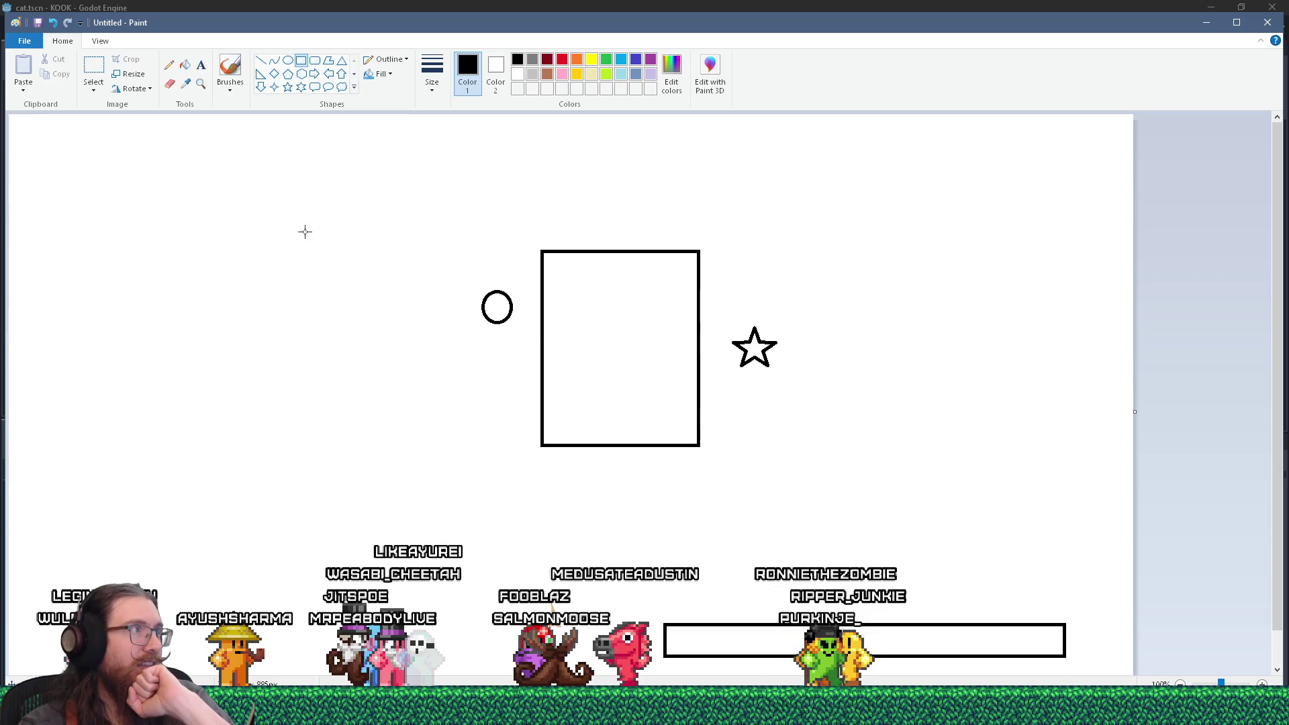
Step: Undo a stray flat bar and leave a wide triangle with a rectangle over its peak
{"action": "left_click_drag", "start_coordinate": [918, 625], "coordinate": [931, 626]}
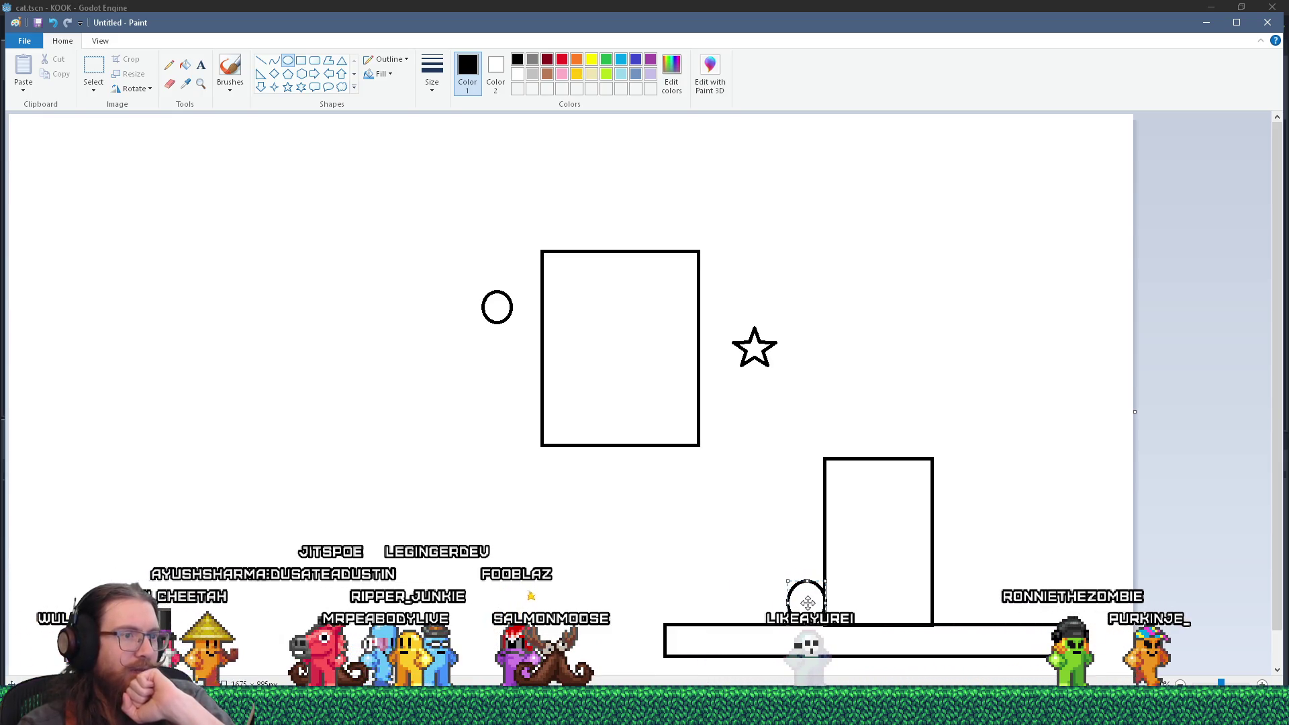
{"action": "left_click_drag", "start_coordinate": [771, 600], "coordinate": [800, 602]}
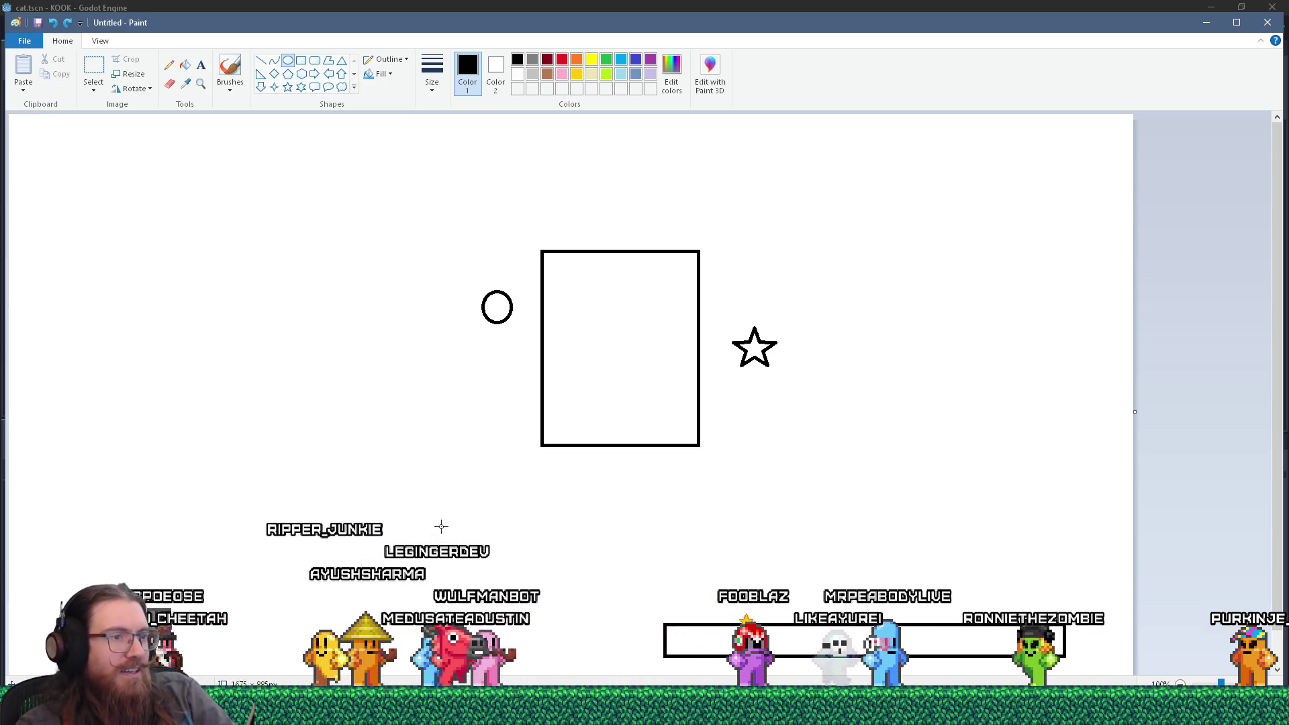
{"action": "key", "text": "ctrl+z"}
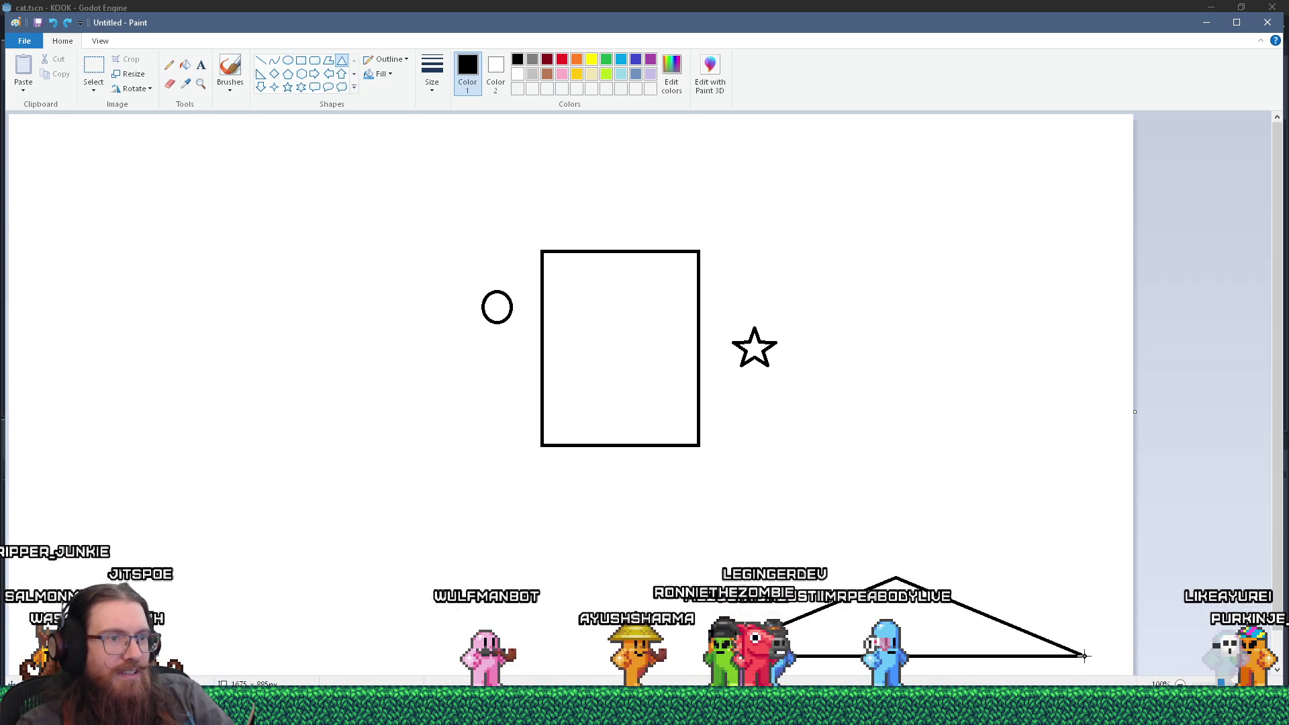
{"action": "left_click", "coordinate": [370, 150]}
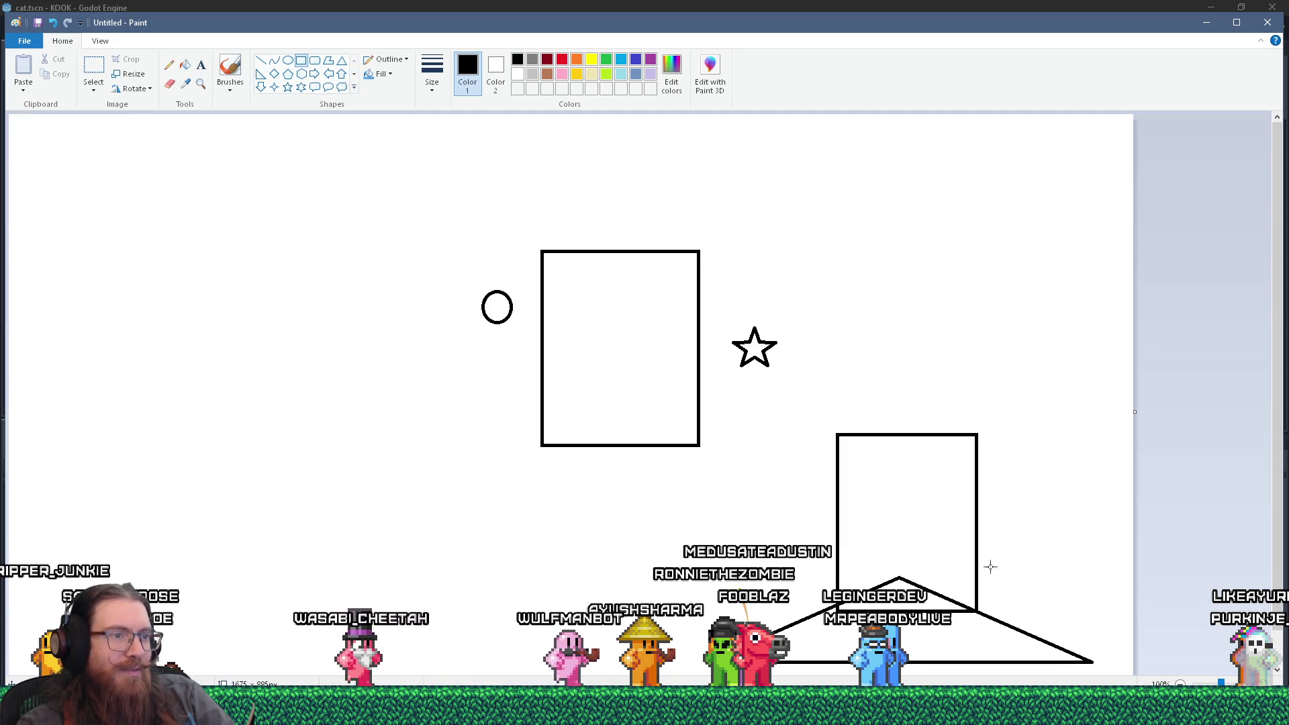
{"action": "left_click", "coordinate": [287, 60]}
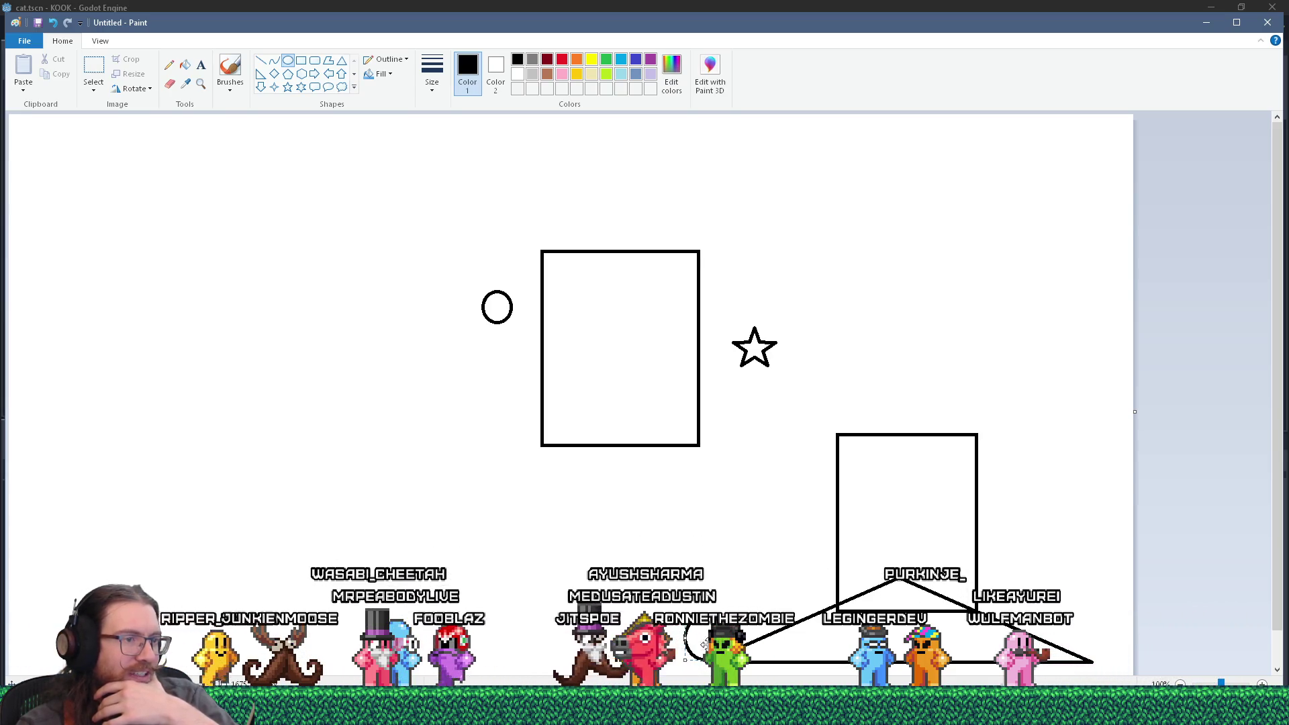
Step: Shift the lower small circle down-left above the triangle's left corner, then return to Godot
{"action": "left_click_drag", "start_coordinate": [675, 646], "coordinate": [698, 647]}
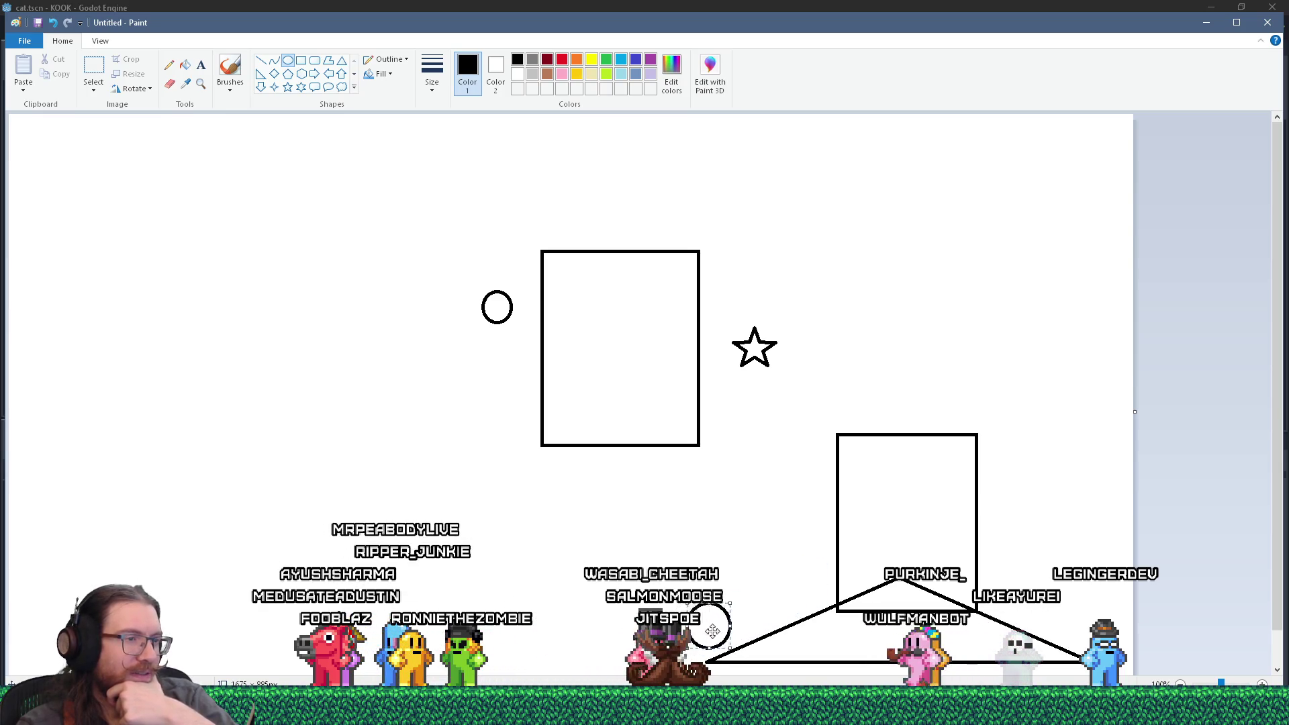
{"action": "left_click_drag", "start_coordinate": [747, 617], "coordinate": [720, 627]}
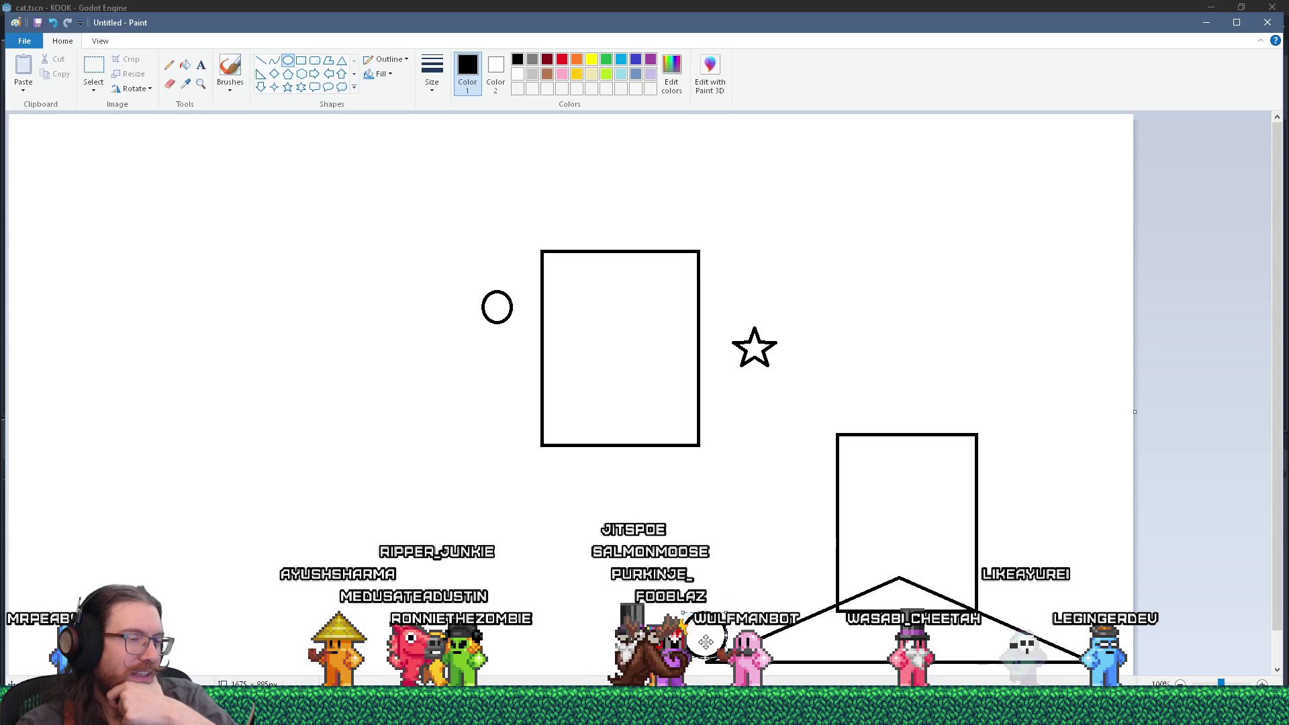
{"action": "mouse_move", "coordinate": [706, 642]}
{"action": "left_mouse_down"}
{"action": "mouse_move", "coordinate": [716, 615]}
{"action": "mouse_move", "coordinate": [792, 572]}
{"action": "left_mouse_up"}
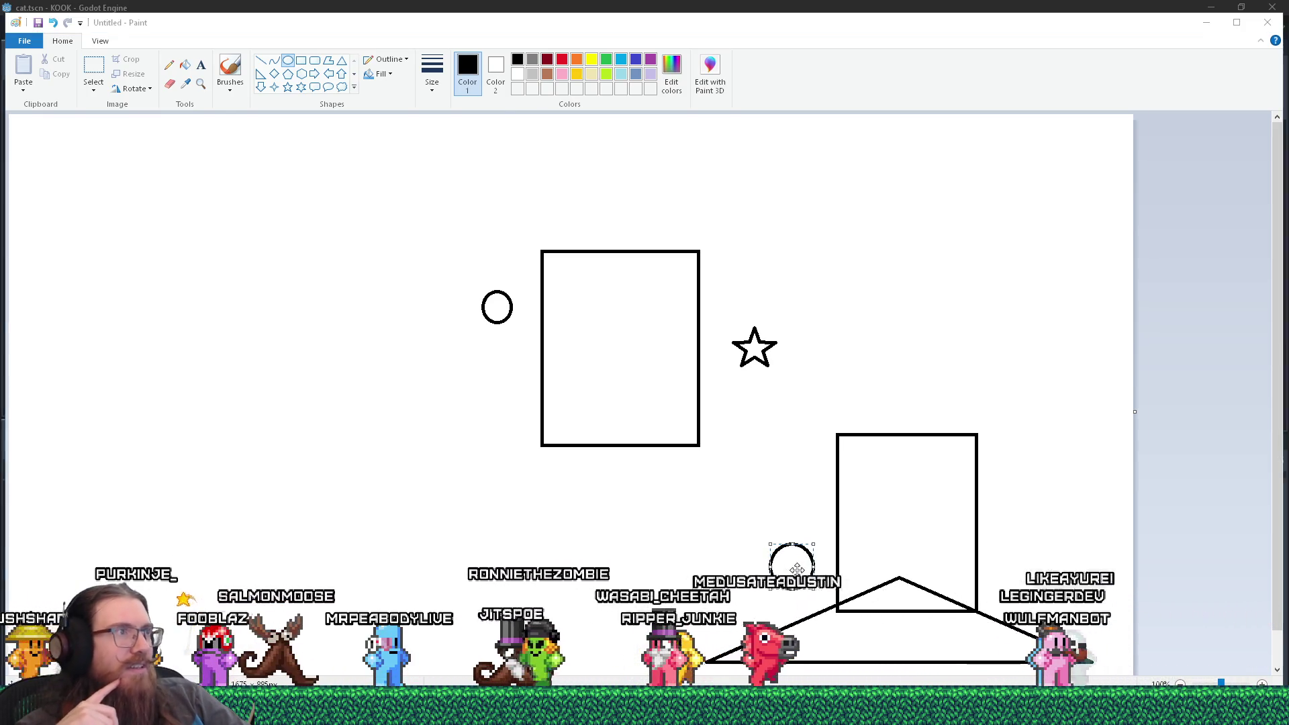
{"action": "key", "text": "alt+Tab"}
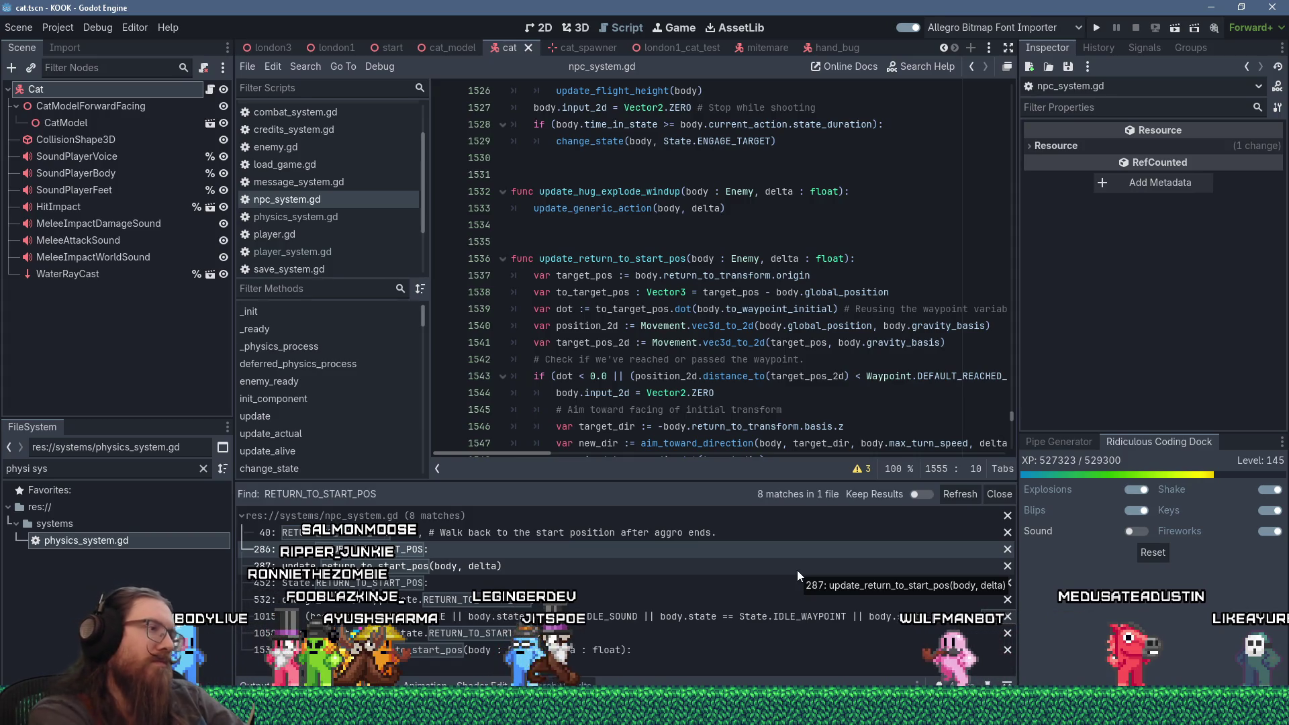
{"action": "key", "text": "alt+Tab"}
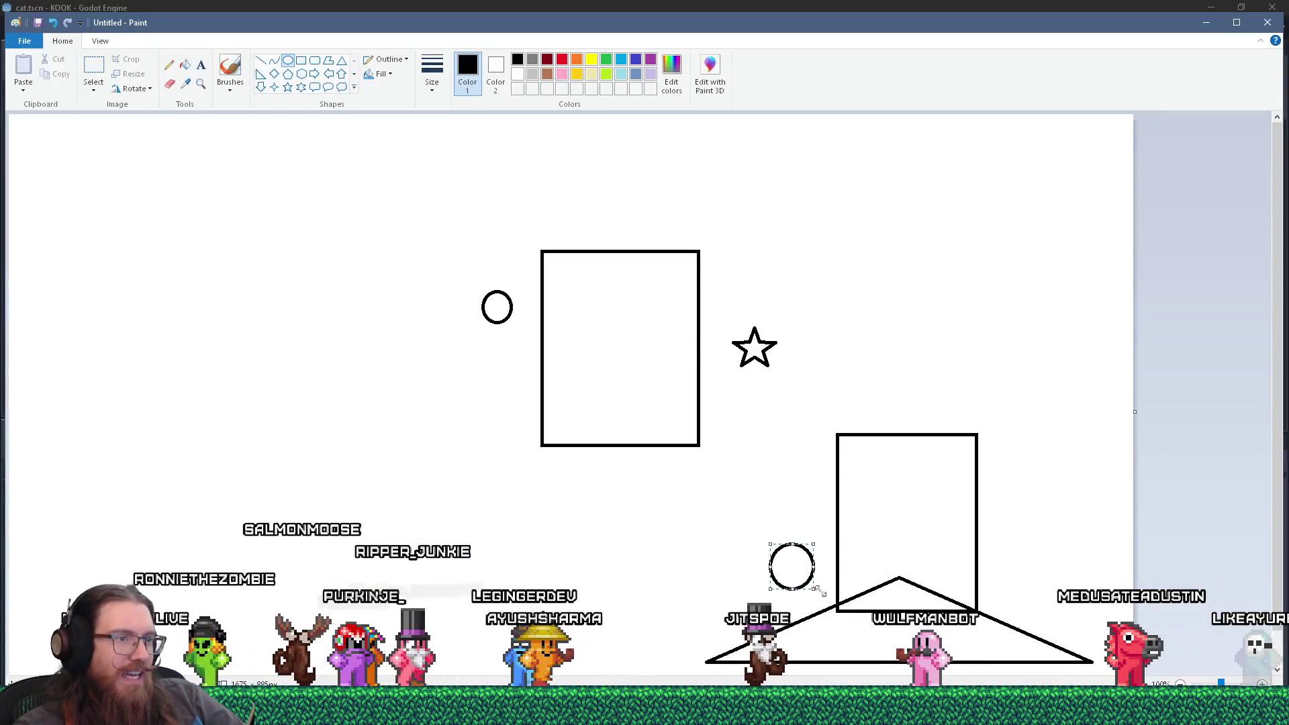
{"action": "mouse_move", "coordinate": [792, 571]}
{"action": "left_mouse_down"}
{"action": "mouse_move", "coordinate": [639, 615]}
{"action": "mouse_move", "coordinate": [618, 591]}
{"action": "mouse_move", "coordinate": [755, 594]}
{"action": "mouse_move", "coordinate": [676, 635]}
{"action": "mouse_move", "coordinate": [788, 581]}
{"action": "mouse_move", "coordinate": [671, 597]}
{"action": "mouse_move", "coordinate": [694, 587]}
{"action": "left_mouse_up"}
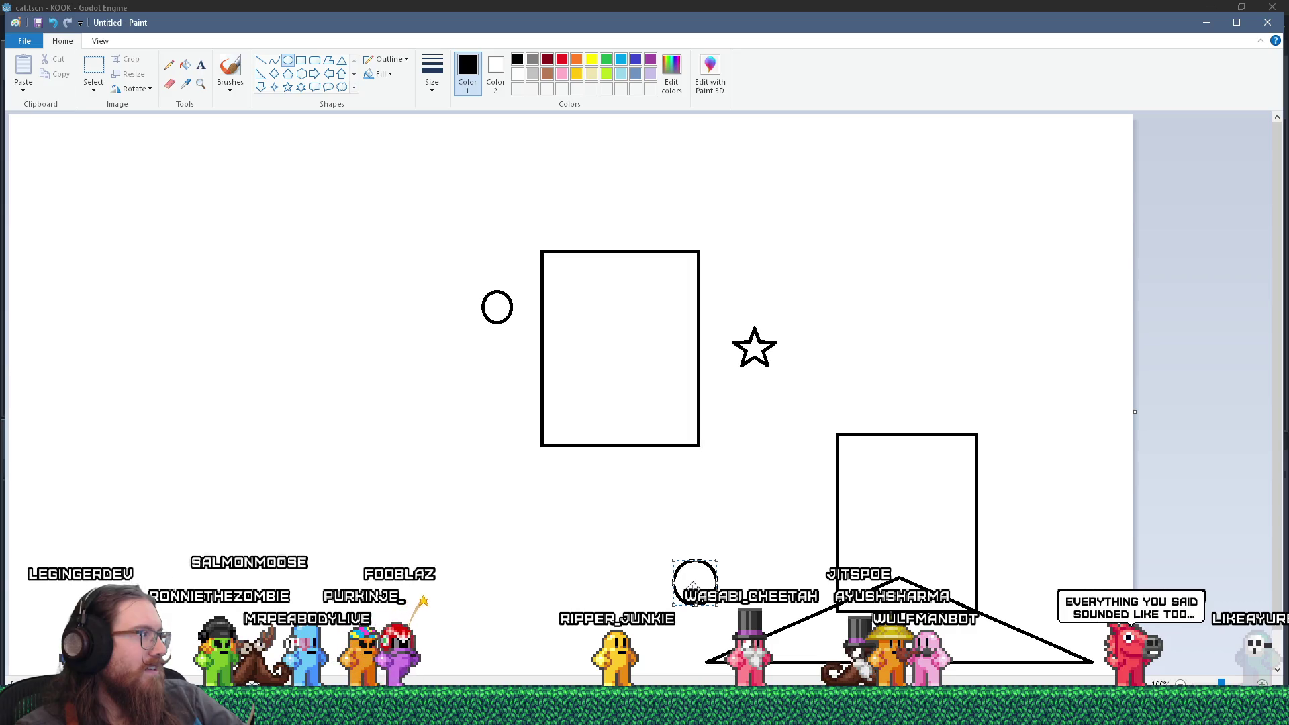
{"action": "key", "text": "alt+Tab"}
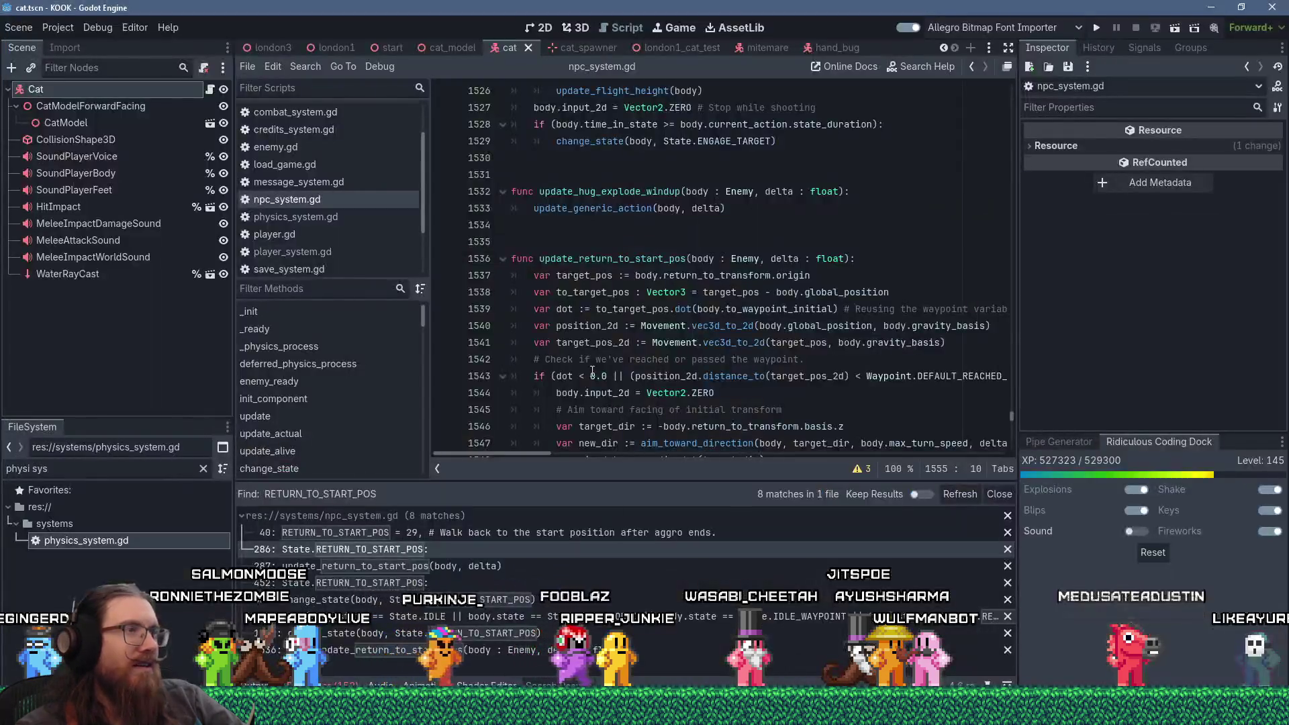
Step: Read through update_return_to_start_pos from line 1540, checking the documentation of its calls
{"action": "left_click", "coordinate": [619, 325]}
{"action": "scroll", "coordinate": [618, 325], "scroll_direction": "down", "scroll_amount": 4}
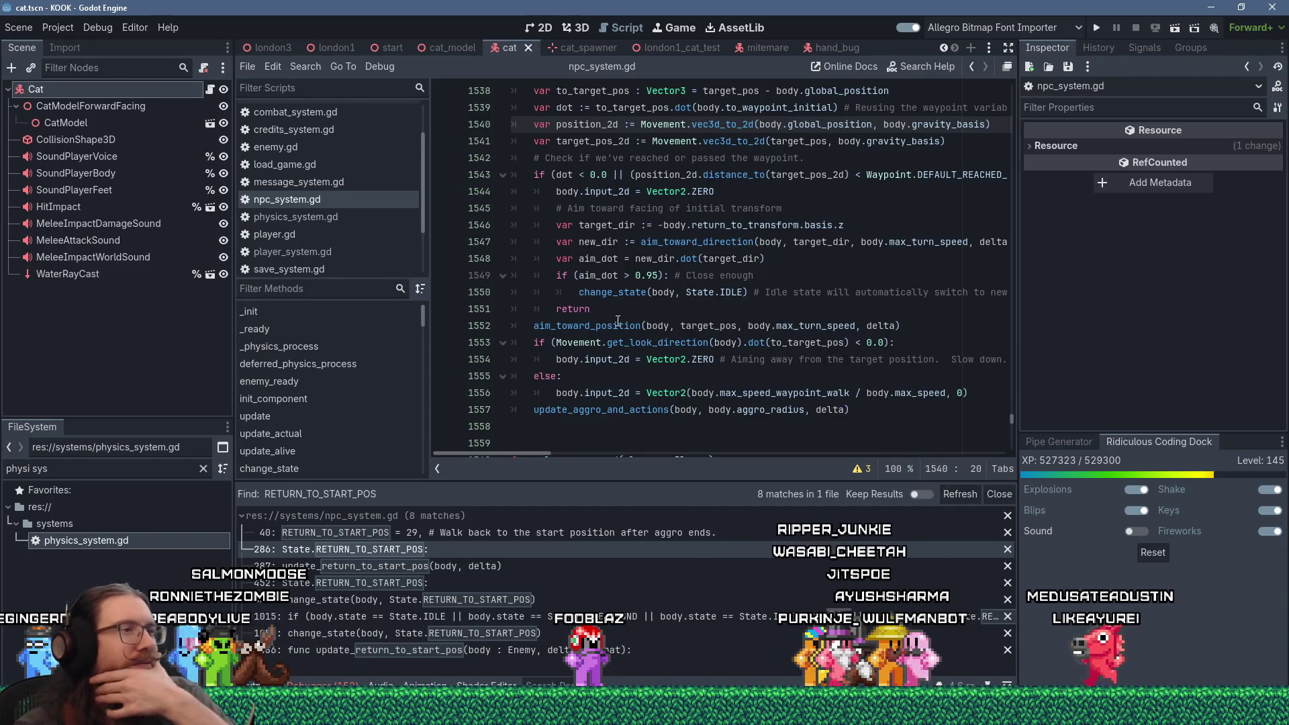
{"action": "mouse_move", "coordinate": [618, 324]}
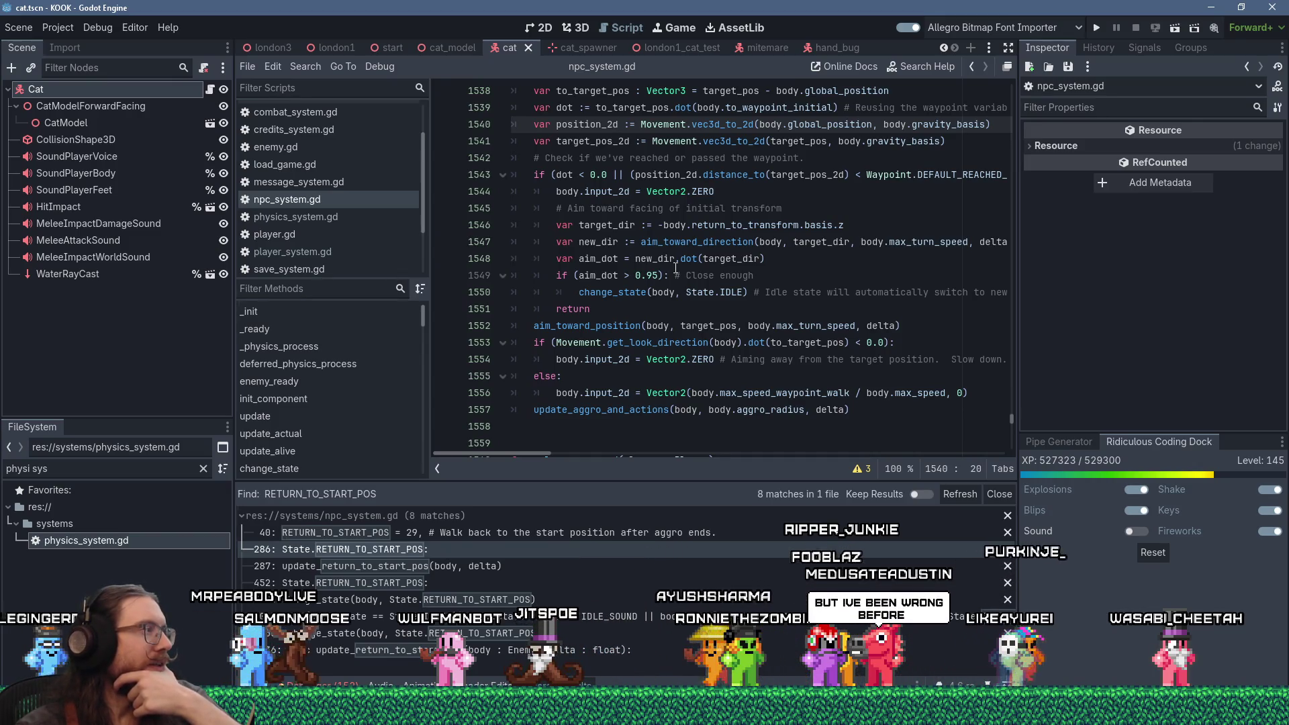
{"action": "scroll", "coordinate": [675, 267], "scroll_direction": "up", "scroll_amount": 2}
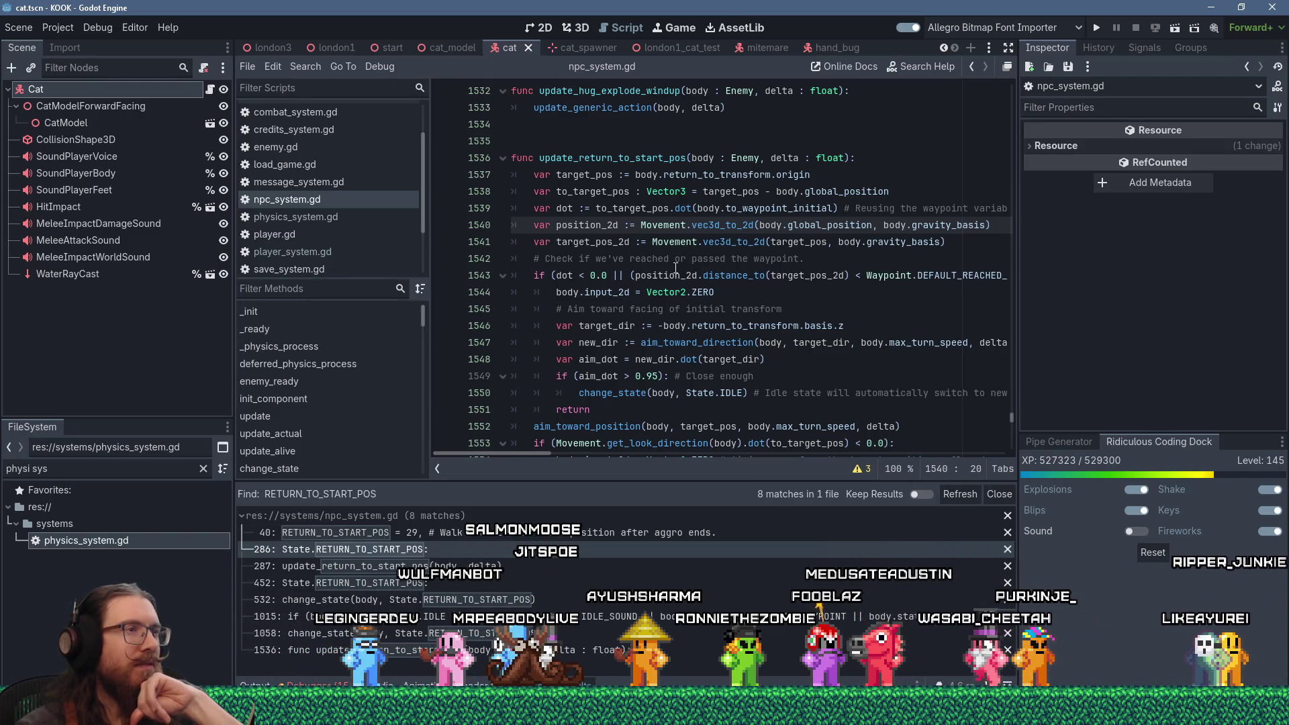
{"action": "scroll", "coordinate": [675, 267], "scroll_direction": "down", "scroll_amount": 2}
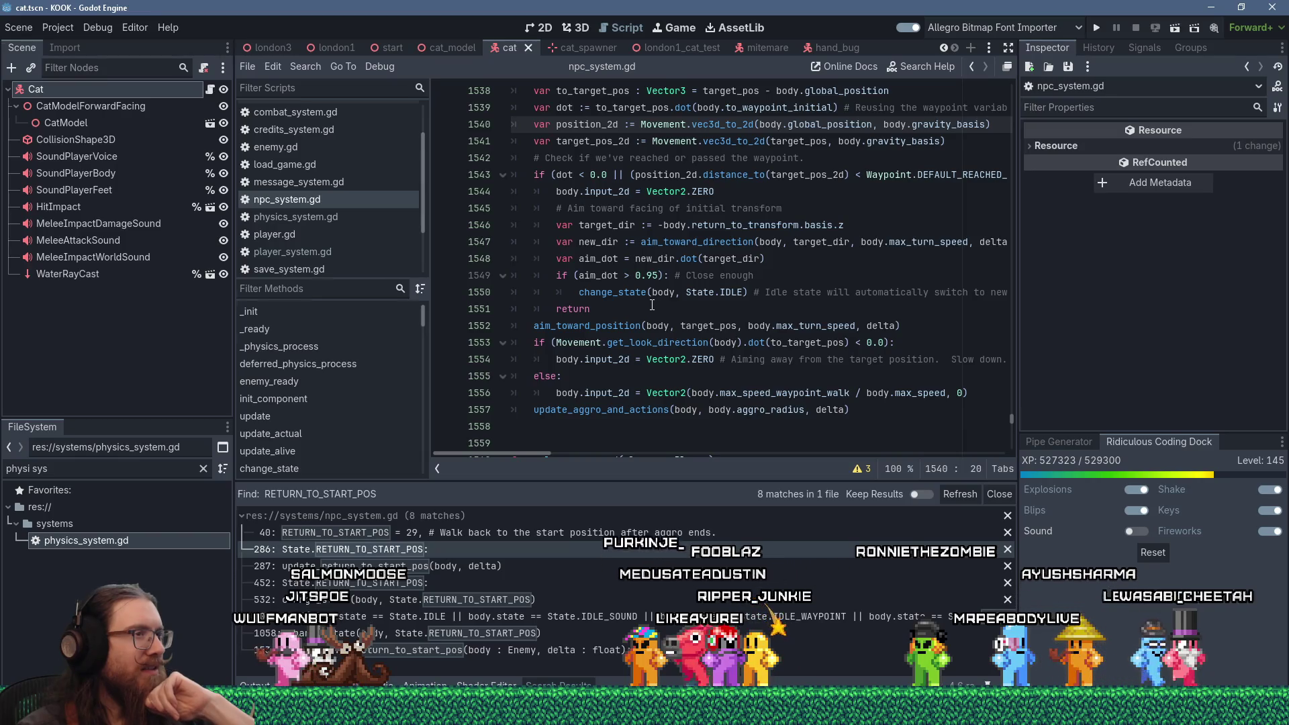
{"action": "mouse_move", "coordinate": [641, 296]}
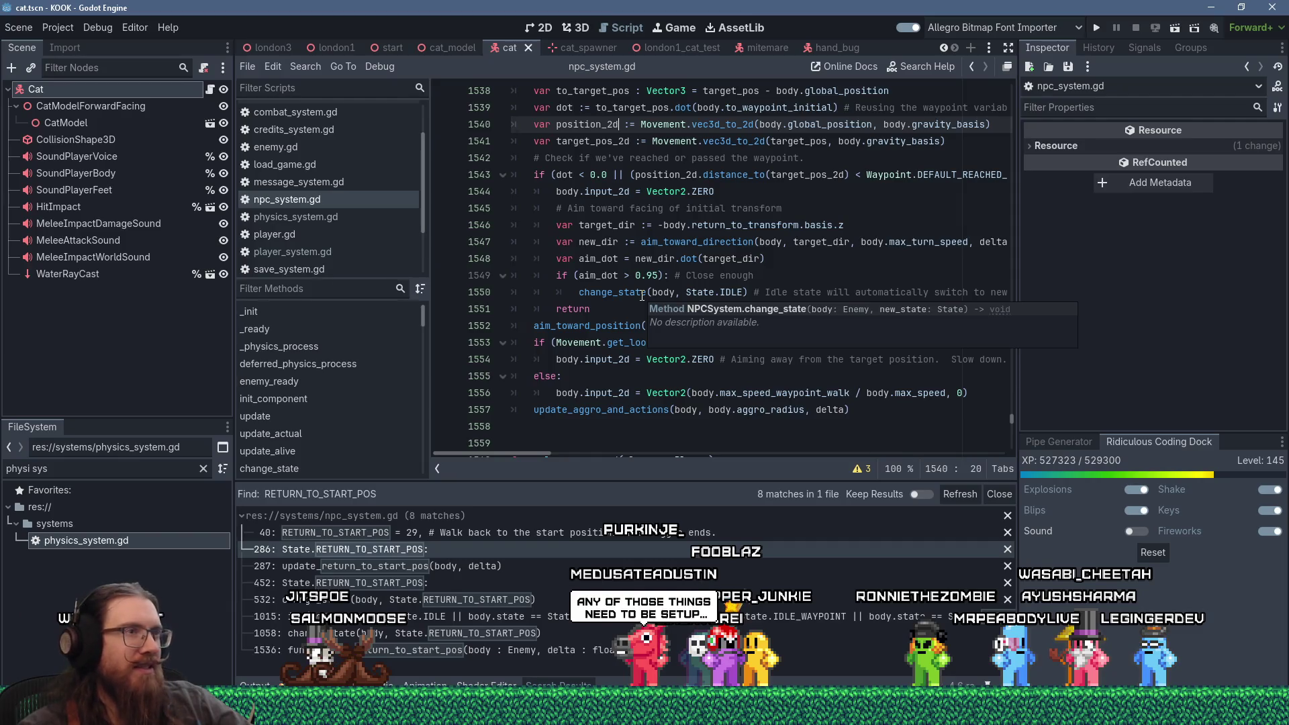
{"action": "mouse_move", "coordinate": [624, 191]}
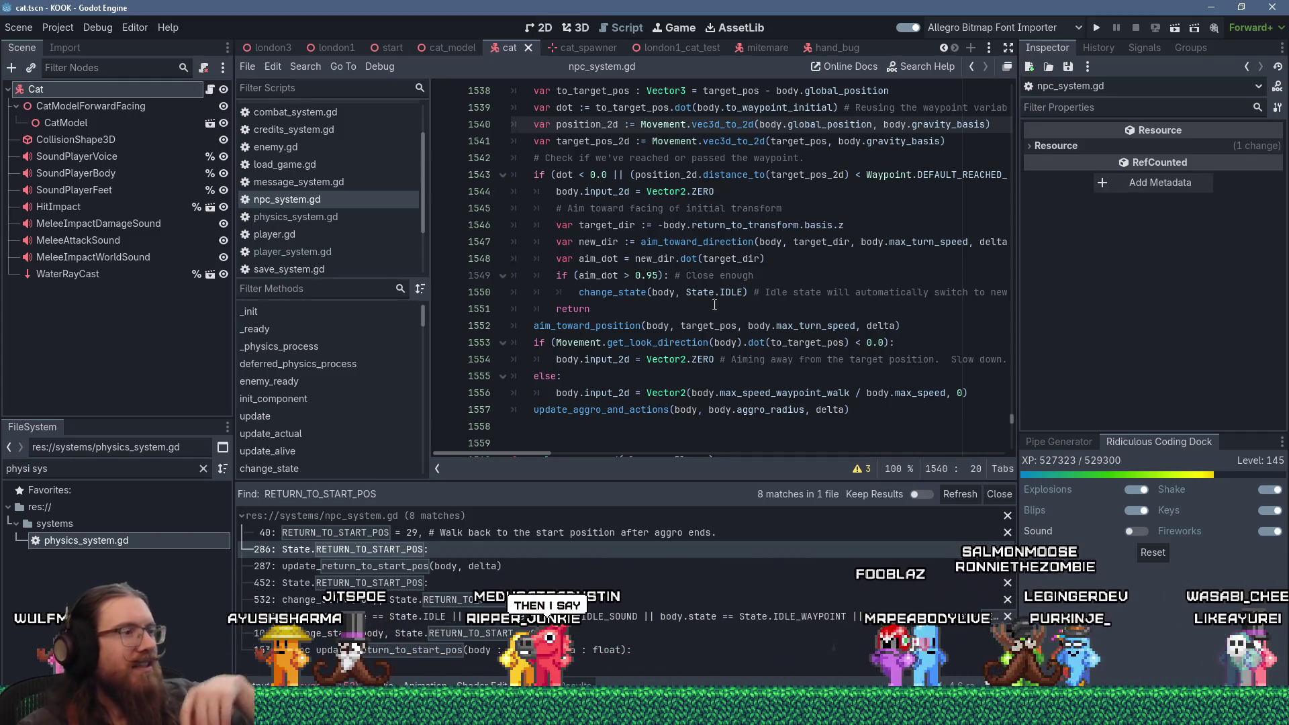
{"action": "key", "text": "alt+Tab"}
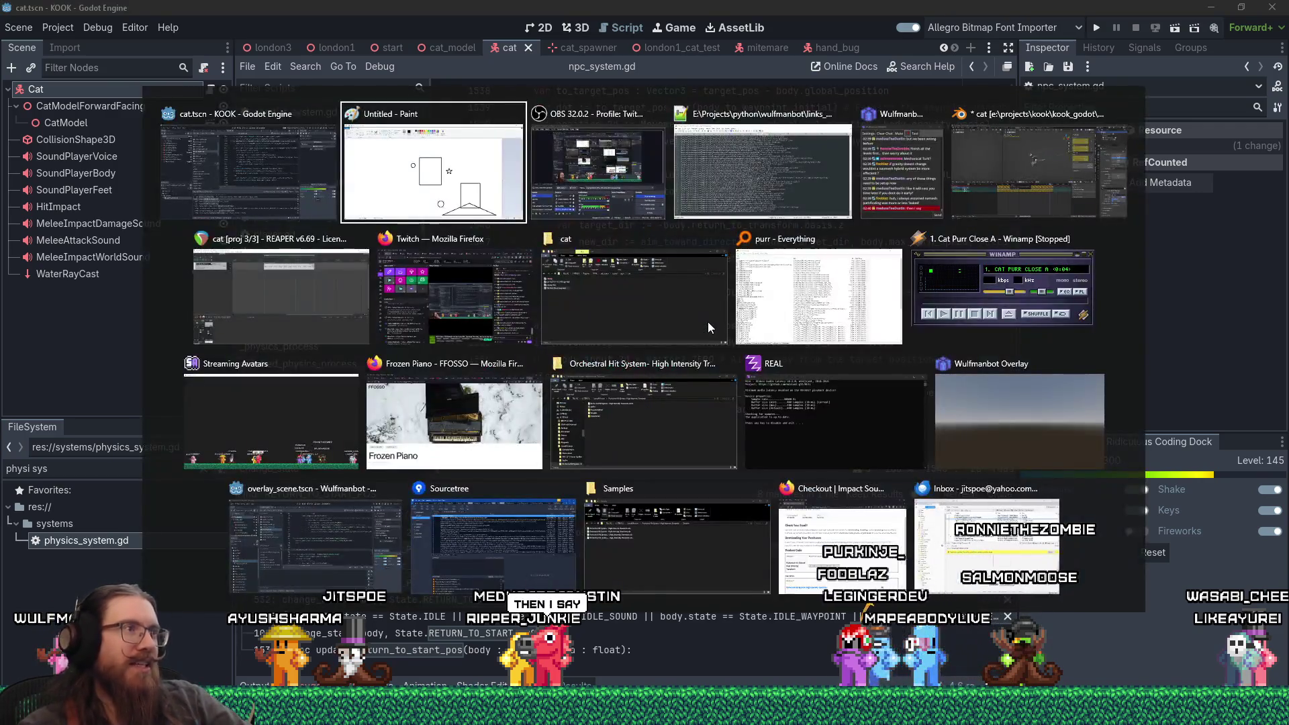
Step: Switch to green and draw triangles above the small circle, moving one over it
{"action": "key", "text": "shift+Tab"}
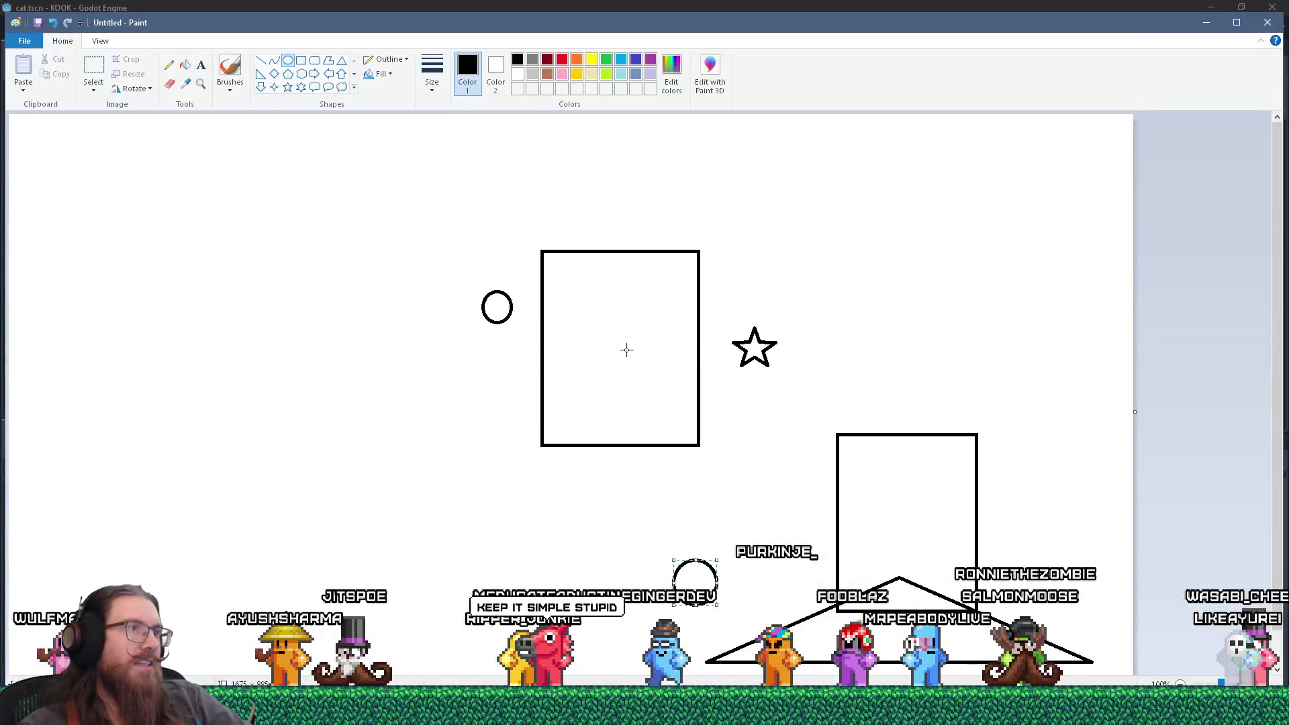
{"action": "left_click", "coordinate": [342, 59]}
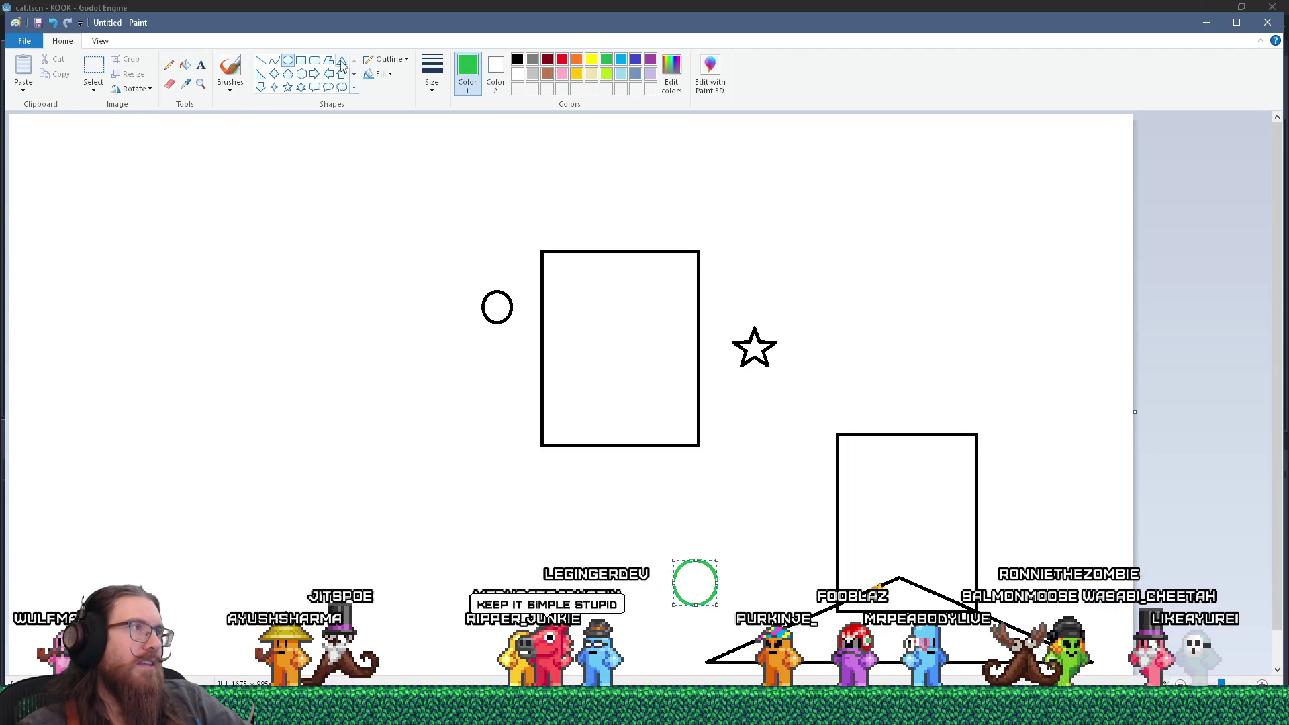
{"action": "left_click_drag", "start_coordinate": [432, 163], "coordinate": [527, 235]}
{"action": "left_click", "coordinate": [534, 229]}
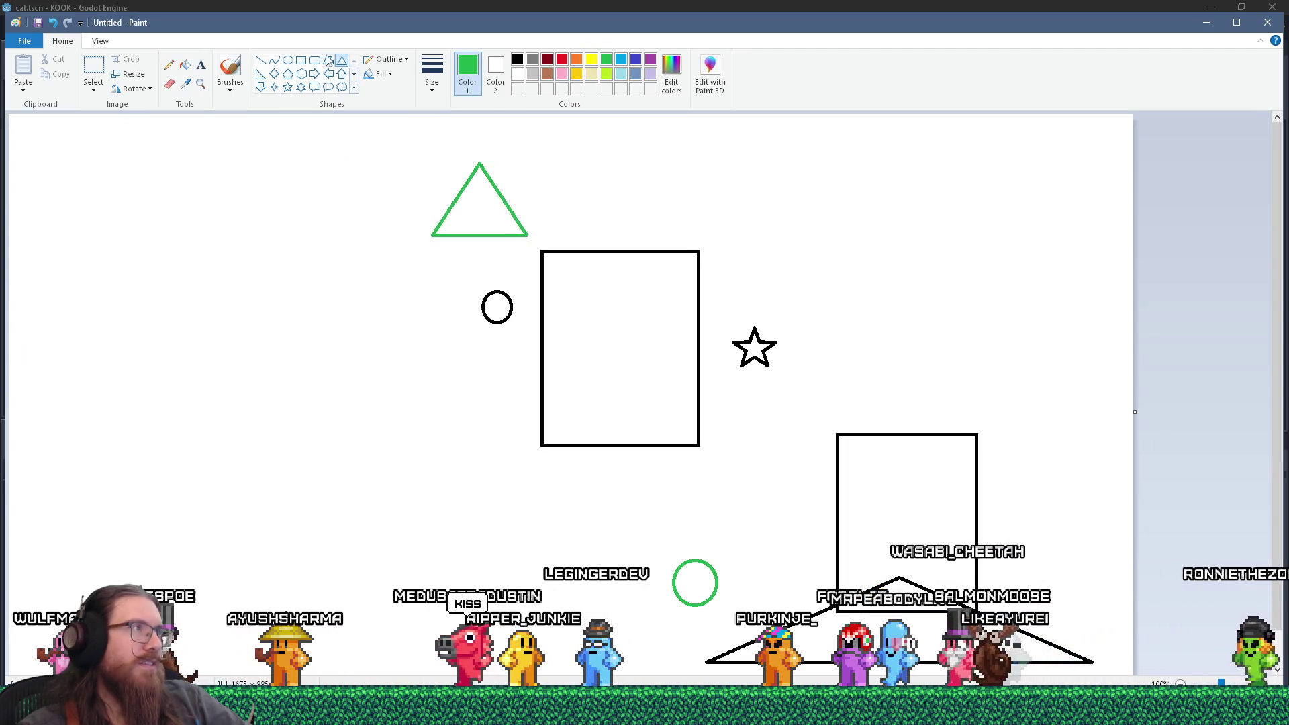
{"action": "left_click_drag", "start_coordinate": [527, 235], "coordinate": [591, 163]}
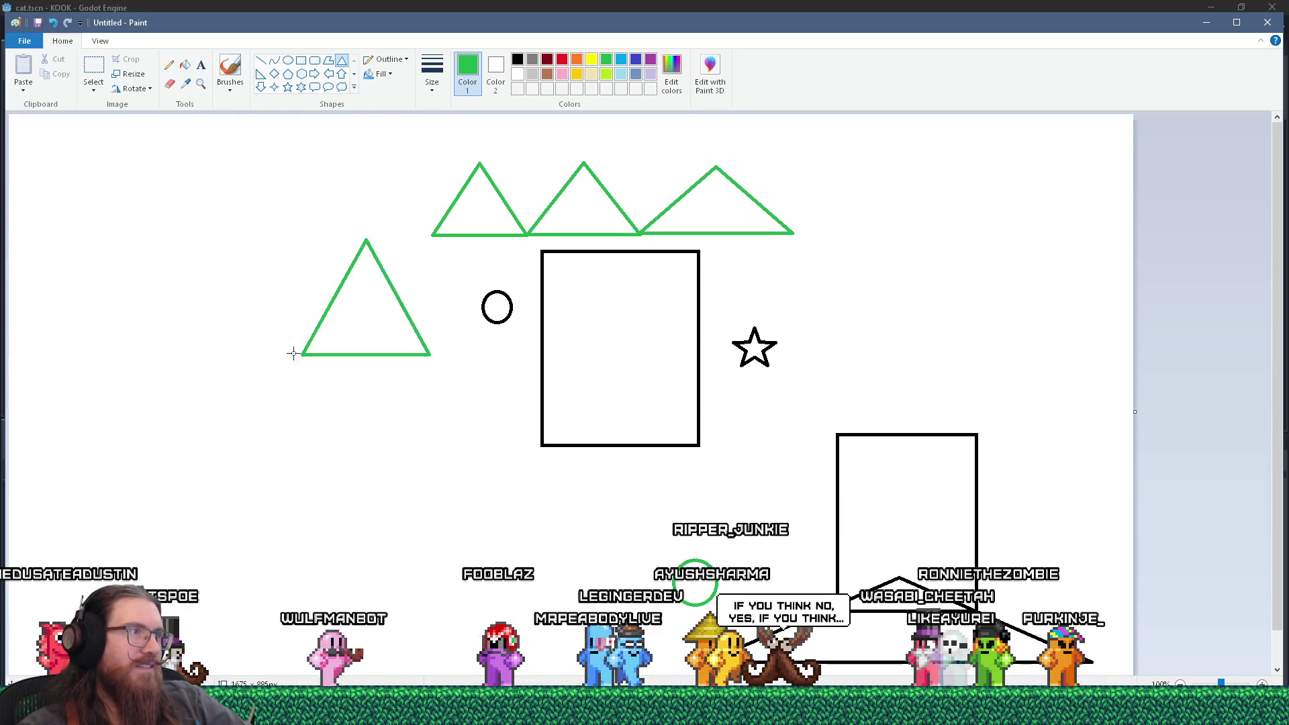
{"action": "mouse_move", "coordinate": [359, 321]}
{"action": "left_mouse_down"}
{"action": "mouse_move", "coordinate": [398, 335]}
{"action": "mouse_move", "coordinate": [419, 313]}
{"action": "left_mouse_up"}
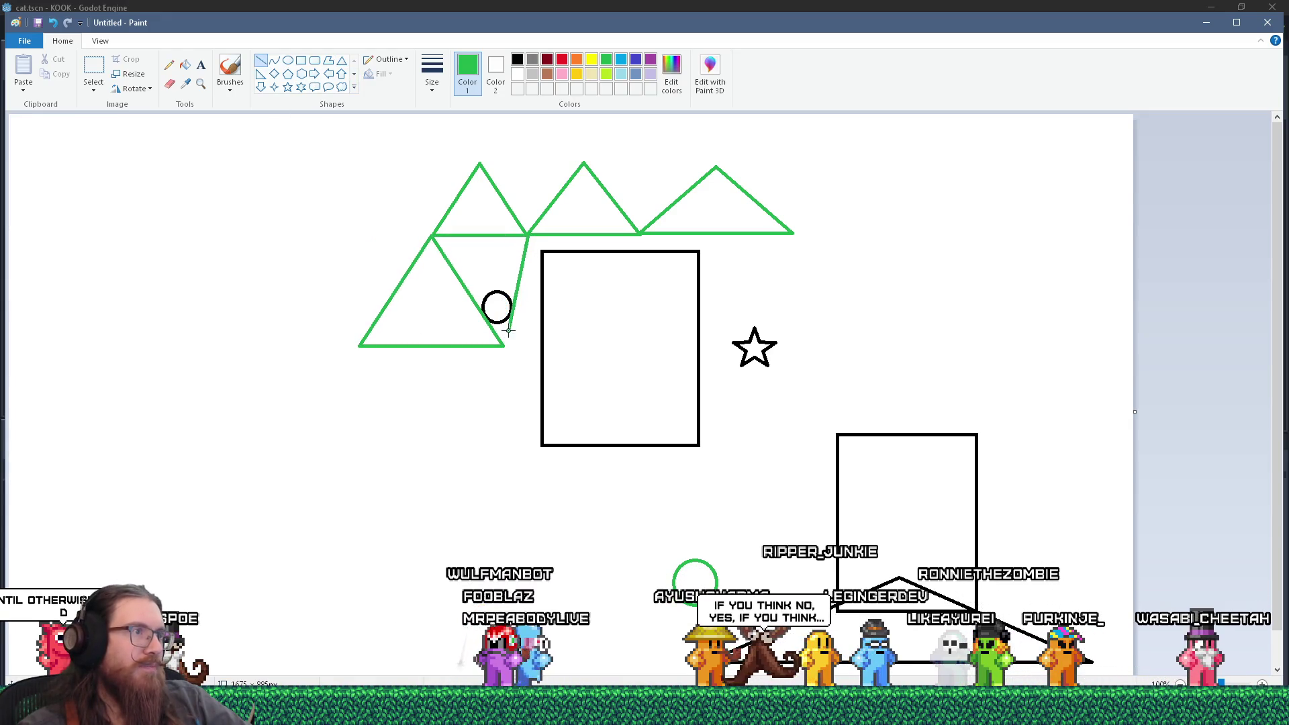
Step: Draw green connecting lines forming triangles below the rectangle, across the top, and around the star
{"action": "mouse_move", "coordinate": [502, 346]}
{"action": "left_mouse_down"}
{"action": "mouse_move", "coordinate": [515, 464]}
{"action": "mouse_move", "coordinate": [601, 528]}
{"action": "left_mouse_up"}
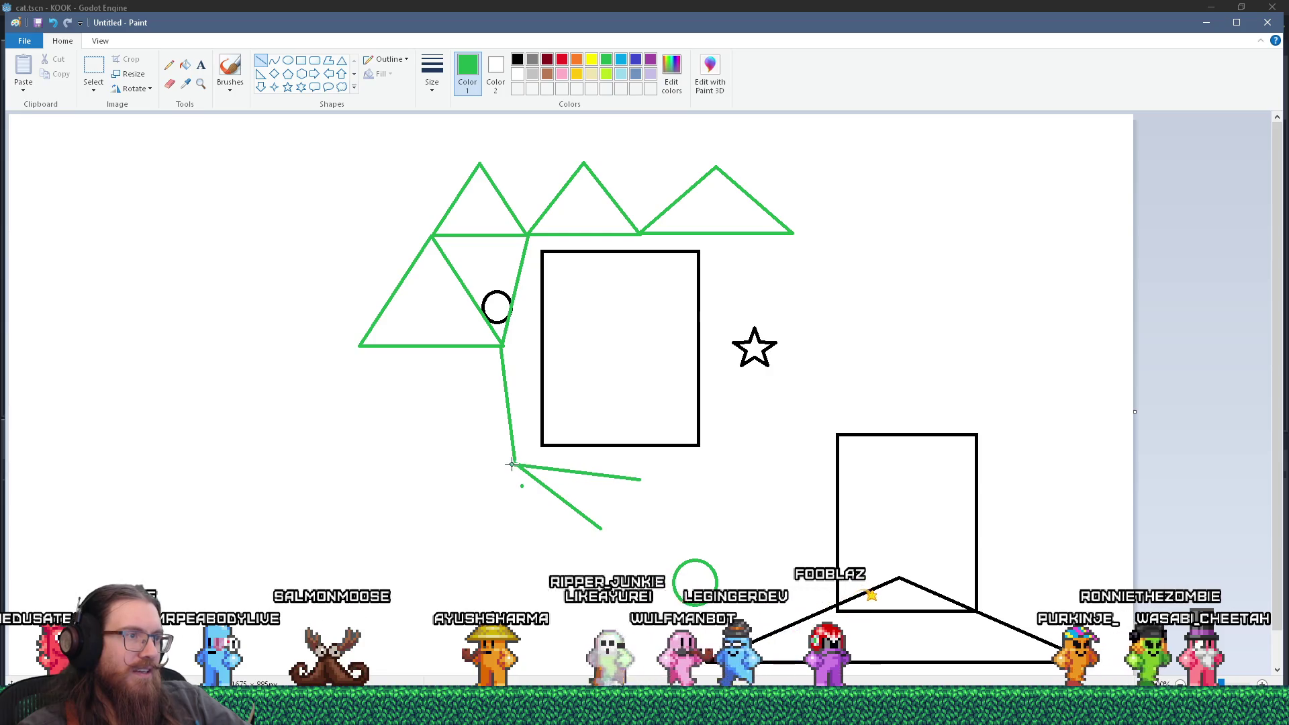
{"action": "mouse_move", "coordinate": [514, 465]}
{"action": "left_mouse_down"}
{"action": "mouse_move", "coordinate": [639, 479]}
{"action": "mouse_move", "coordinate": [596, 534]}
{"action": "left_mouse_up"}
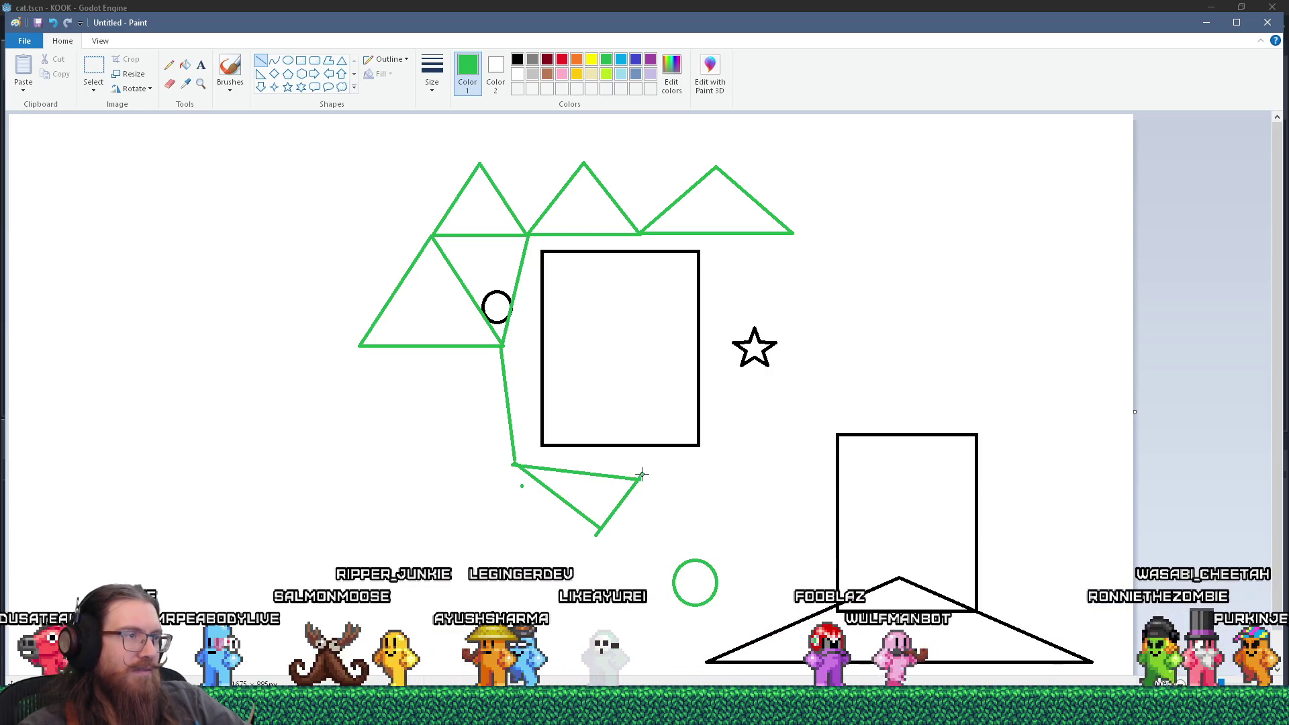
{"action": "left_click_drag", "start_coordinate": [509, 464], "coordinate": [434, 557]}
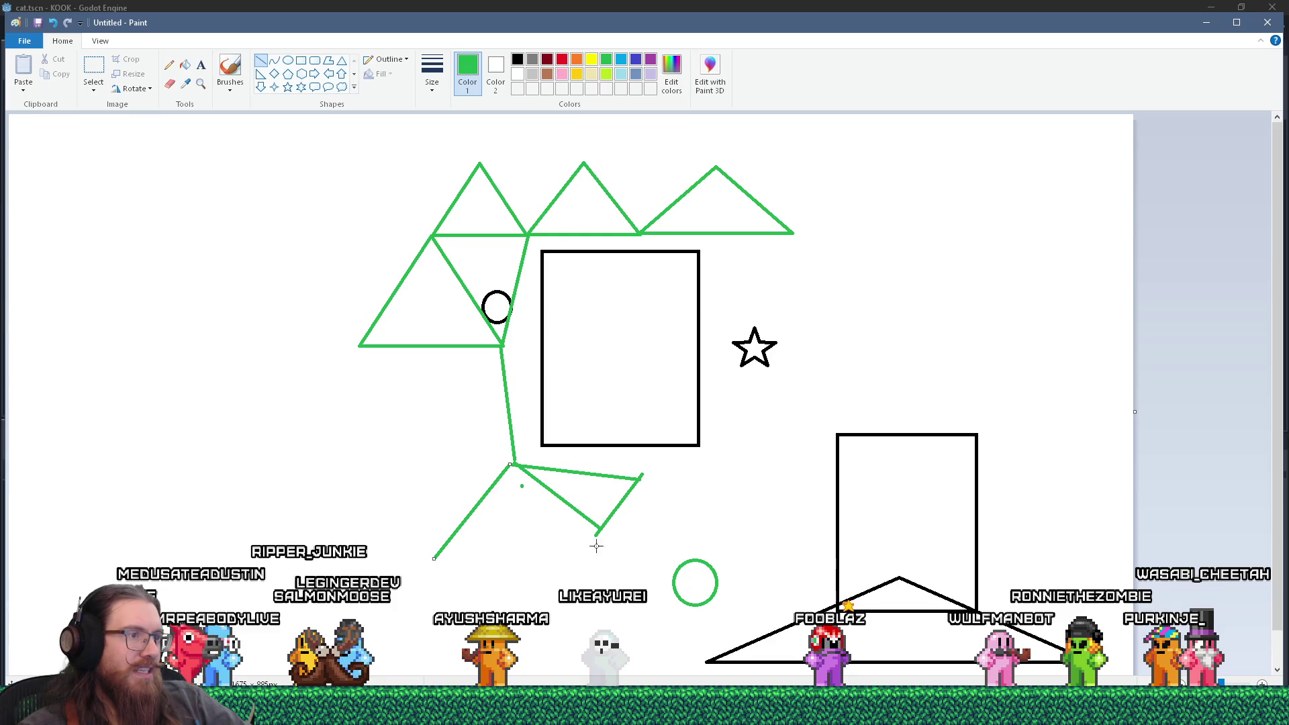
{"action": "mouse_move", "coordinate": [513, 463]}
{"action": "left_mouse_down"}
{"action": "mouse_move", "coordinate": [352, 366]}
{"action": "mouse_move", "coordinate": [358, 347]}
{"action": "left_mouse_up"}
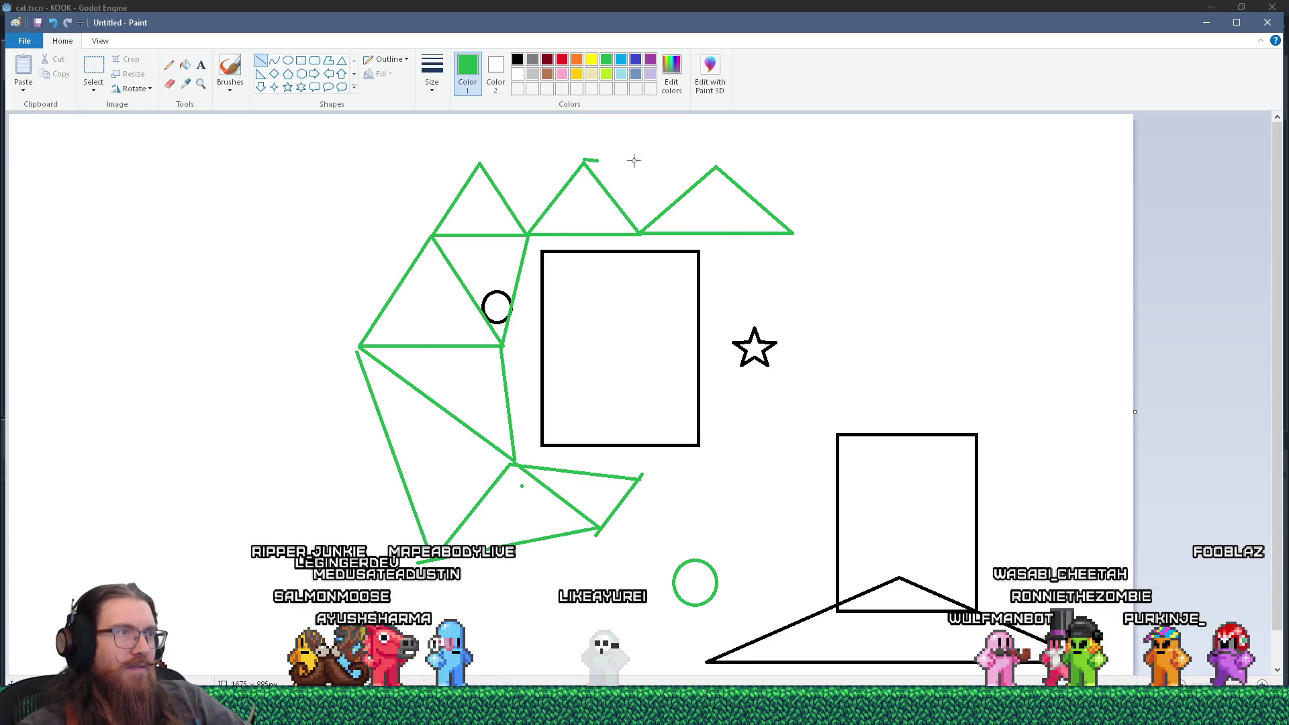
{"action": "left_click_drag", "start_coordinate": [478, 157], "coordinate": [709, 163]}
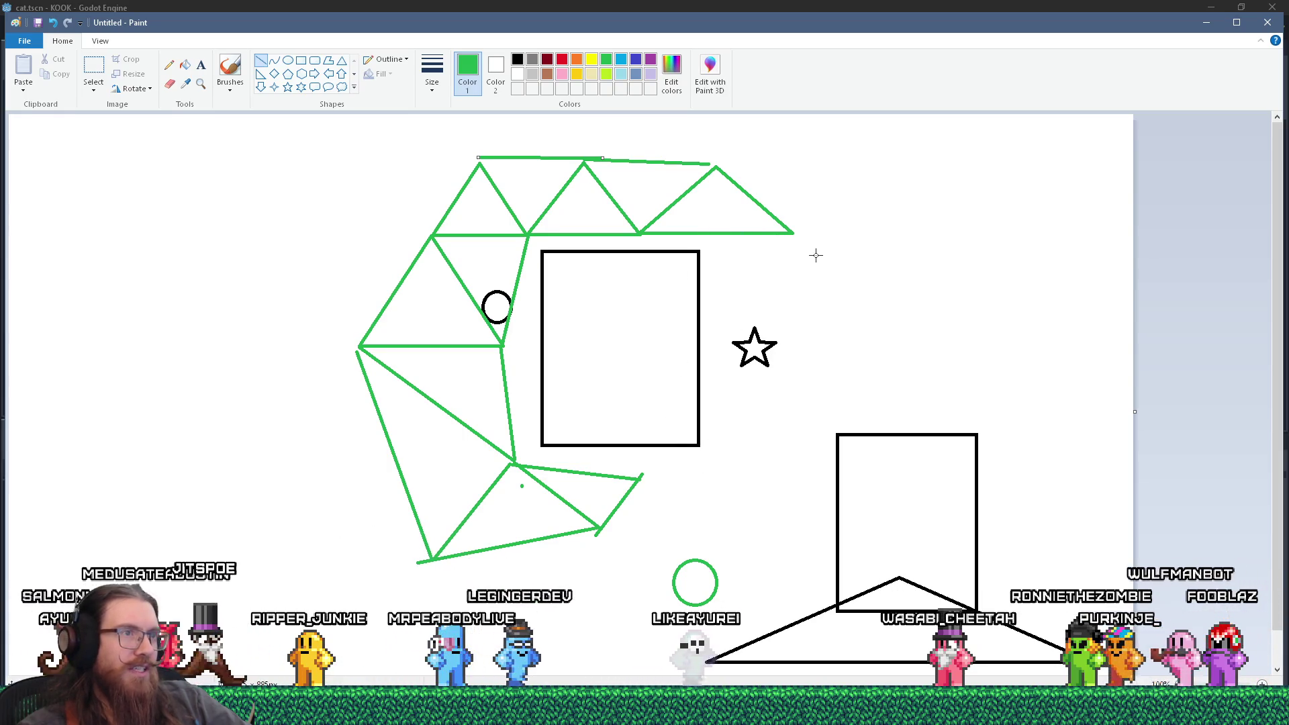
{"action": "mouse_move", "coordinate": [795, 233]}
{"action": "left_mouse_down"}
{"action": "mouse_move", "coordinate": [797, 290]}
{"action": "mouse_move", "coordinate": [749, 305]}
{"action": "left_mouse_up"}
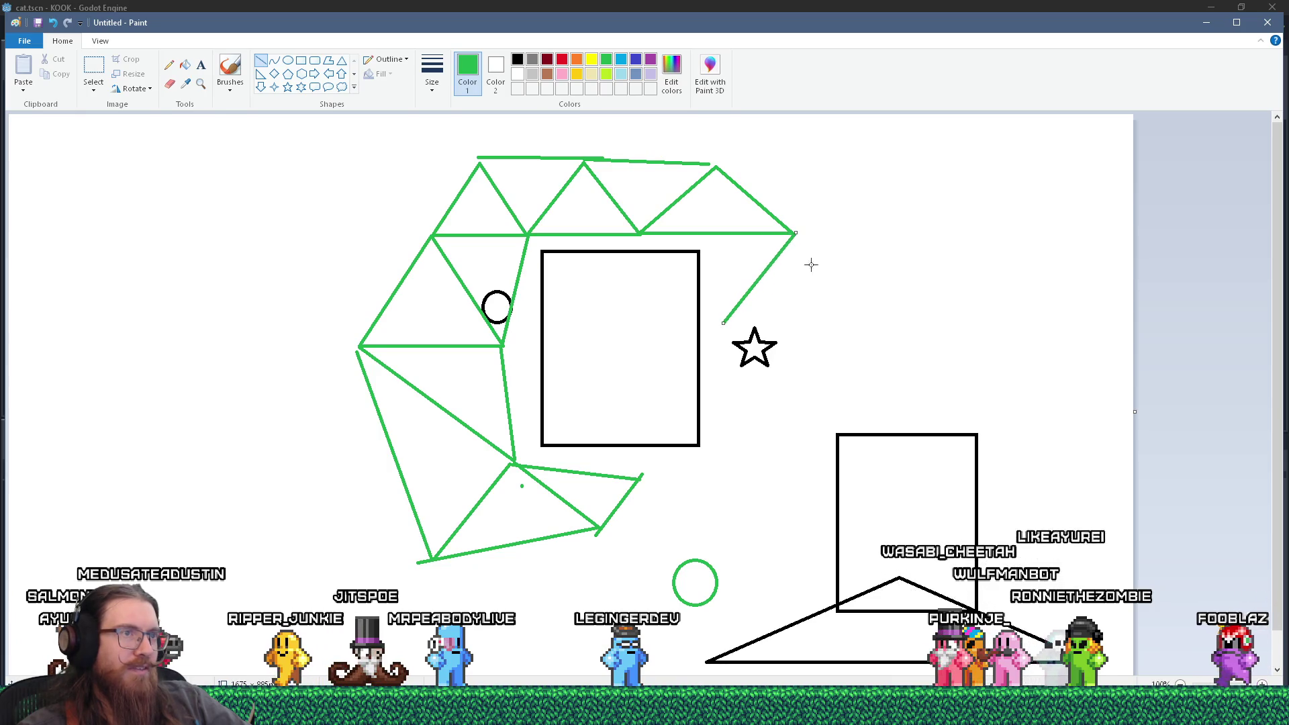
{"action": "left_click_drag", "start_coordinate": [796, 241], "coordinate": [838, 347]}
{"action": "left_click_drag", "start_coordinate": [723, 327], "coordinate": [845, 357]}
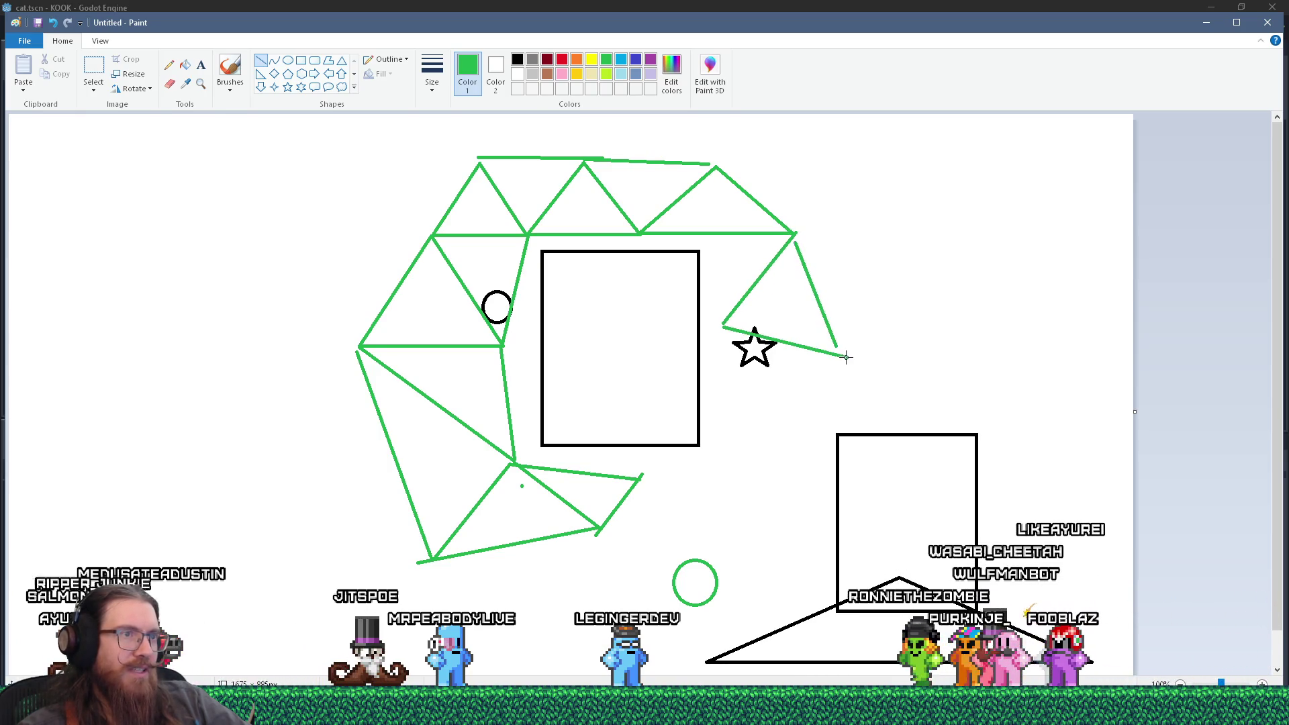
{"action": "mouse_move", "coordinate": [723, 326]}
{"action": "left_mouse_down"}
{"action": "mouse_move", "coordinate": [730, 419]}
{"action": "mouse_move", "coordinate": [747, 426]}
{"action": "mouse_move", "coordinate": [837, 348]}
{"action": "left_mouse_up"}
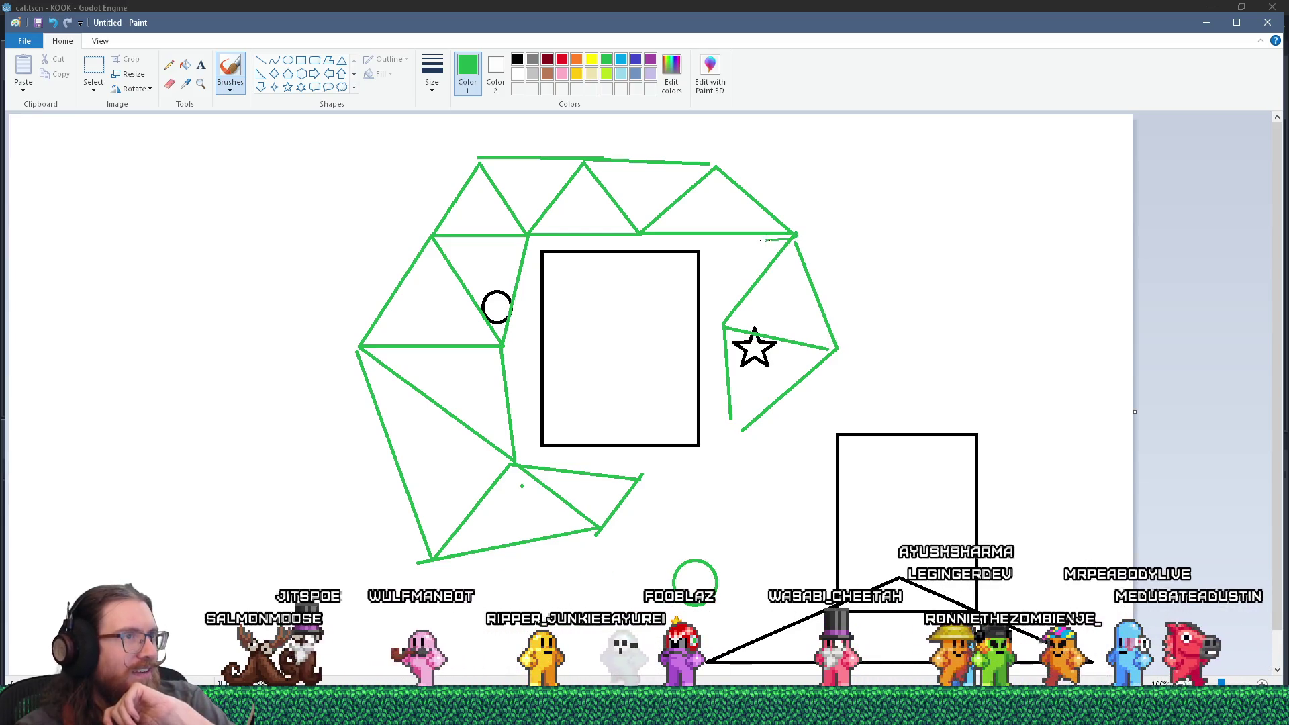
Step: Draw green dashes tracing the route through the top and lower-left triangles
{"action": "left_click_drag", "start_coordinate": [795, 236], "coordinate": [777, 239]}
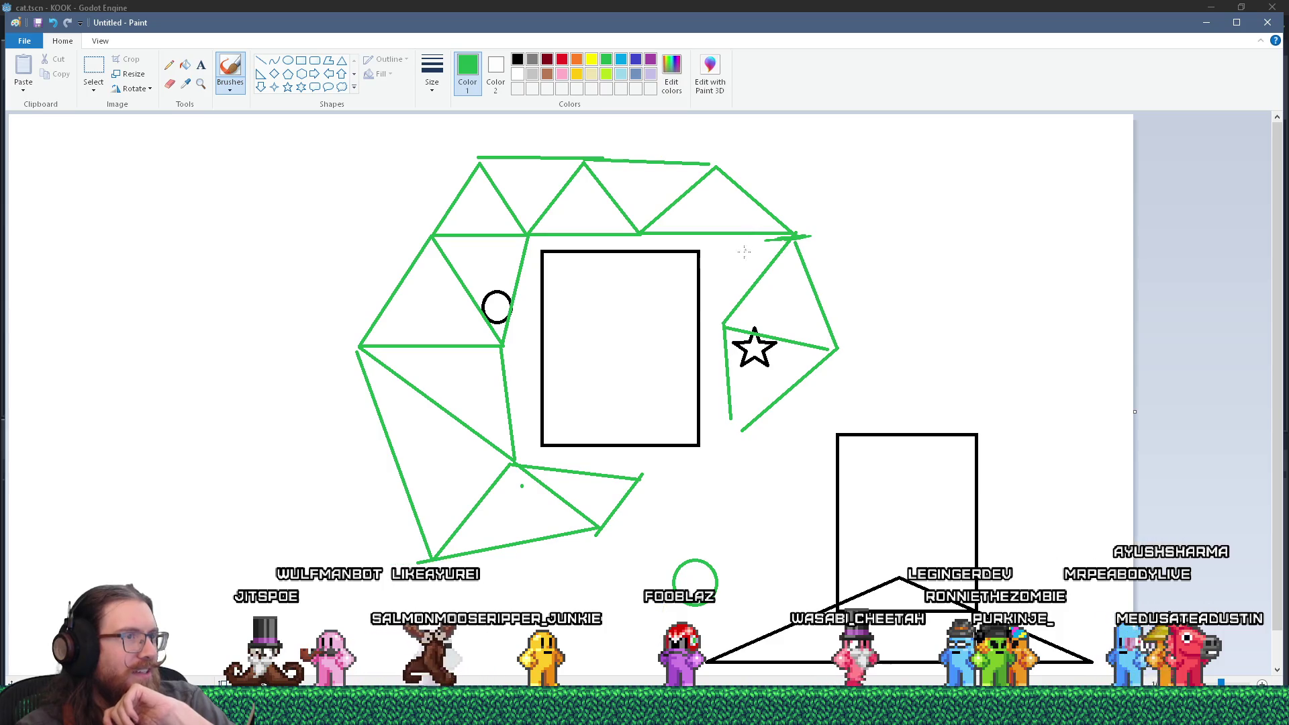
{"action": "key", "text": "ctrl+z"}
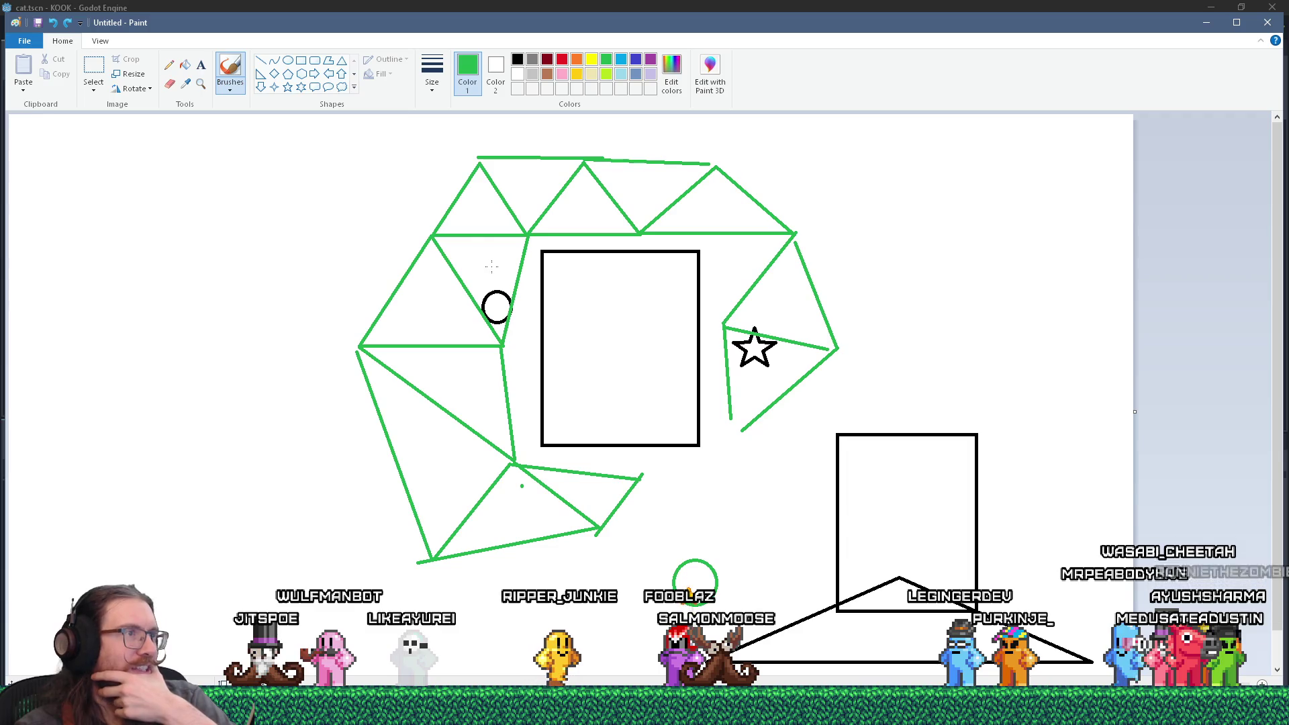
{"action": "left_click_drag", "start_coordinate": [493, 261], "coordinate": [497, 217]}
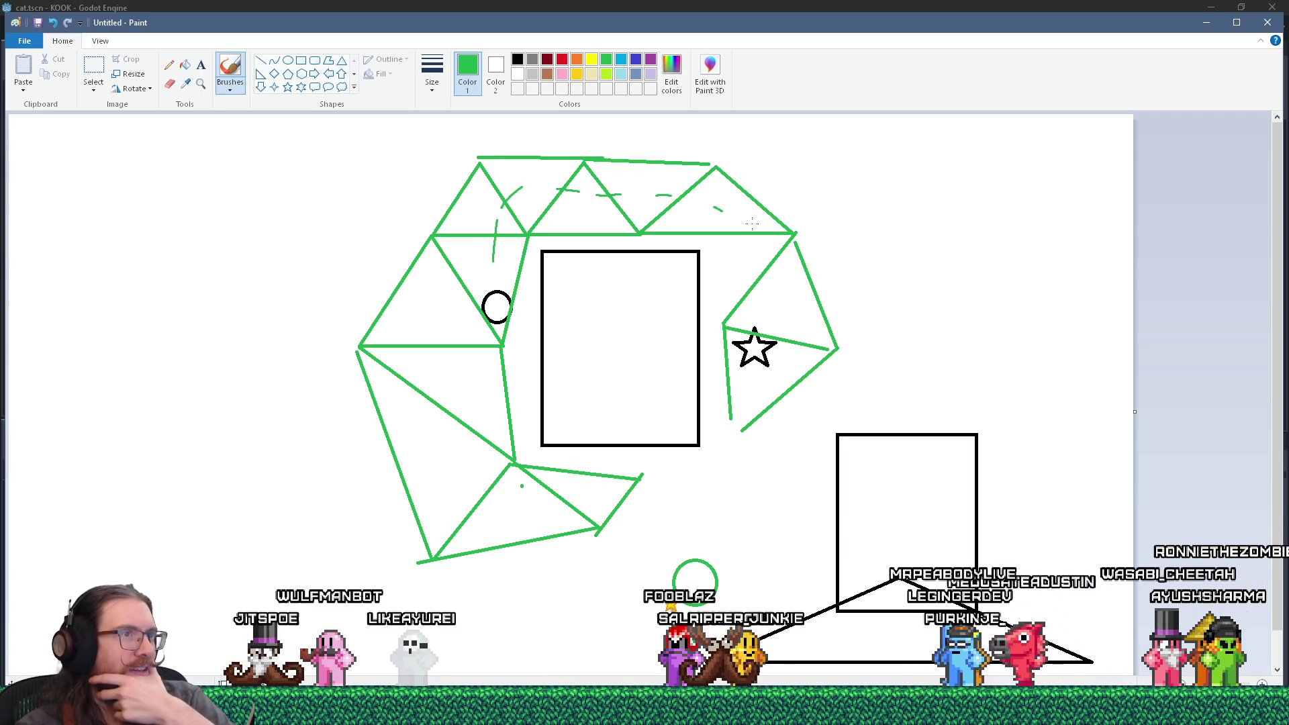
{"action": "left_click_drag", "start_coordinate": [530, 188], "coordinate": [496, 200]}
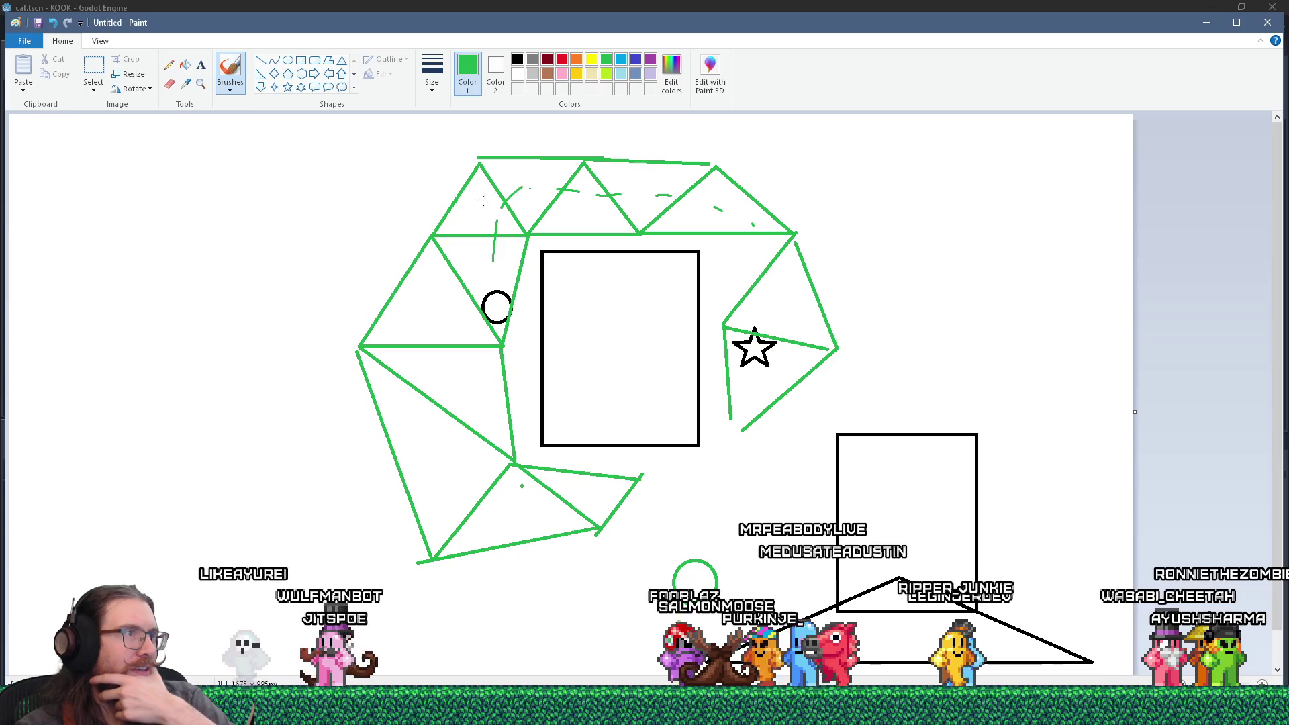
{"action": "left_click_drag", "start_coordinate": [441, 267], "coordinate": [440, 272]}
{"action": "left_click_drag", "start_coordinate": [433, 405], "coordinate": [433, 417]}
{"action": "left_click_drag", "start_coordinate": [449, 451], "coordinate": [452, 462]}
{"action": "mouse_move", "coordinate": [462, 476]}
{"action": "left_mouse_down"}
{"action": "mouse_move", "coordinate": [497, 500]}
{"action": "mouse_move", "coordinate": [571, 493]}
{"action": "left_mouse_up"}
{"action": "left_click_drag", "start_coordinate": [603, 484], "coordinate": [608, 483]}
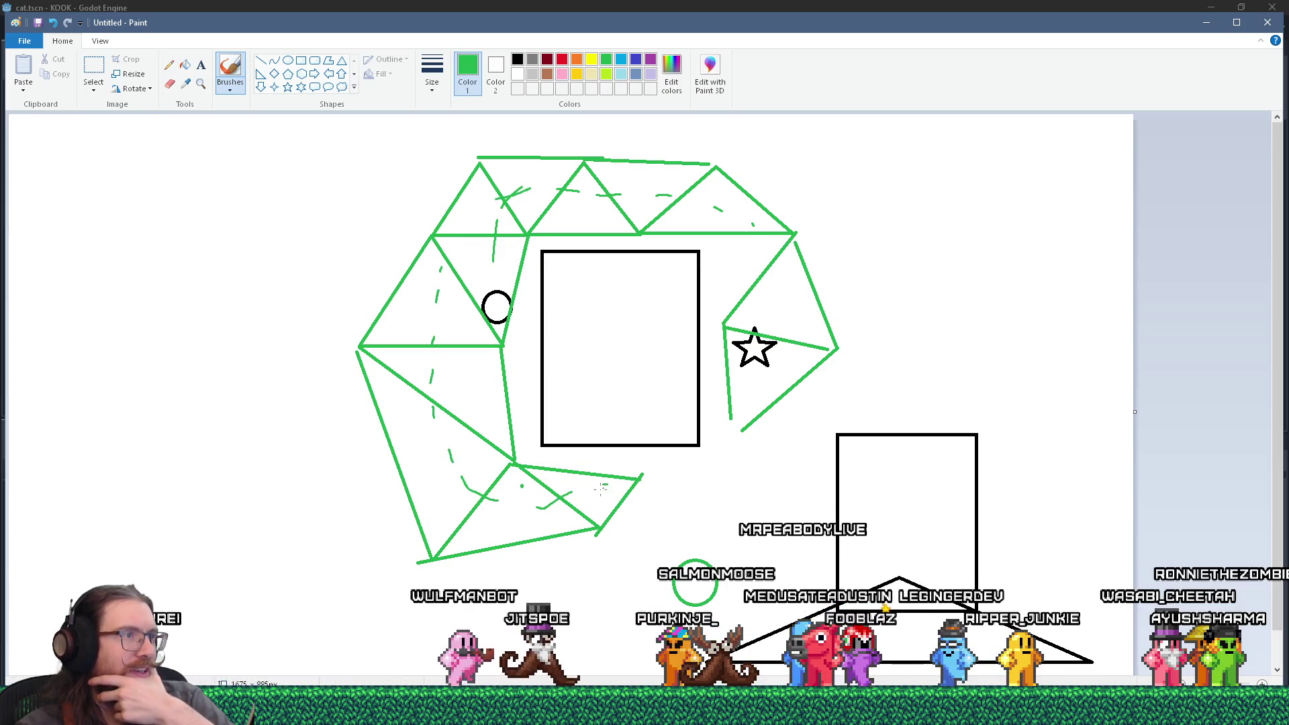
Step: Sketch freehand curves on the canvas's left side, undo the long curve, and head to Godot
{"action": "left_click_drag", "start_coordinate": [343, 234], "coordinate": [274, 186]}
{"action": "left_click_drag", "start_coordinate": [208, 178], "coordinate": [115, 196]}
{"action": "left_click_drag", "start_coordinate": [46, 325], "coordinate": [43, 349]}
{"action": "left_click_drag", "start_coordinate": [75, 393], "coordinate": [128, 473]}
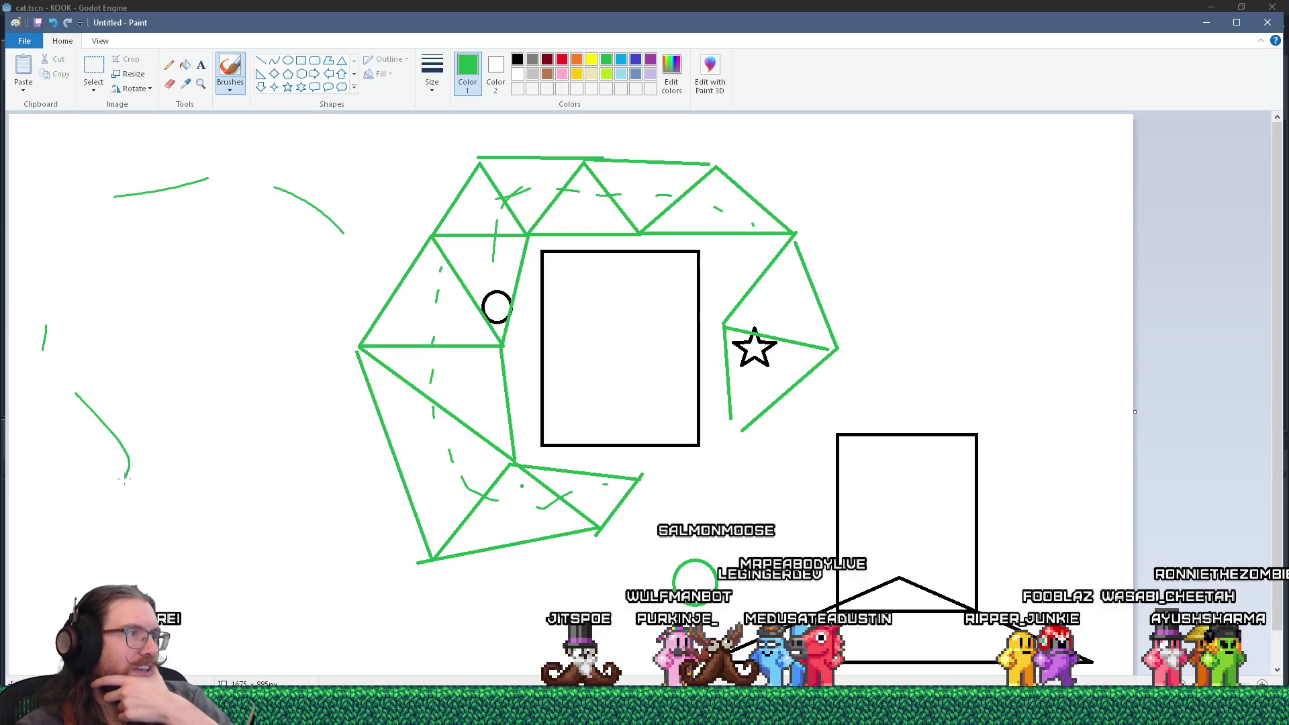
{"action": "left_click_drag", "start_coordinate": [292, 183], "coordinate": [204, 391]}
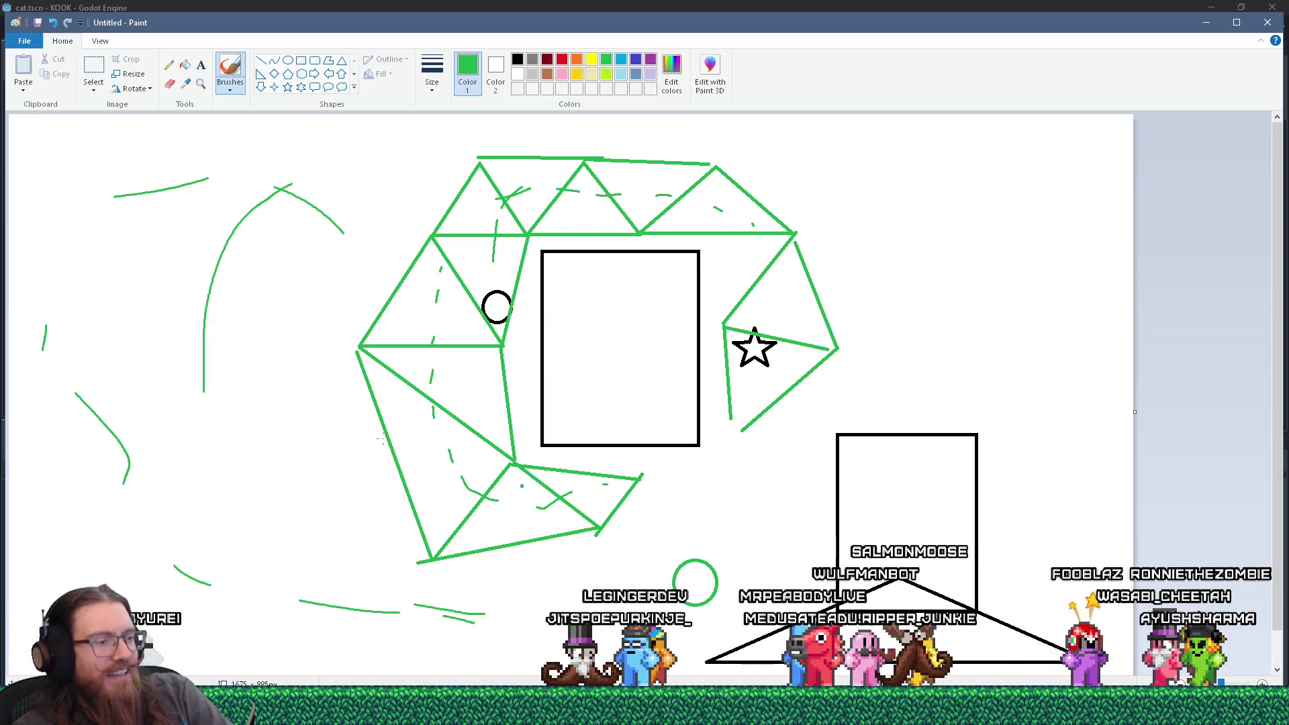
{"action": "key", "text": "ctrl+z"}
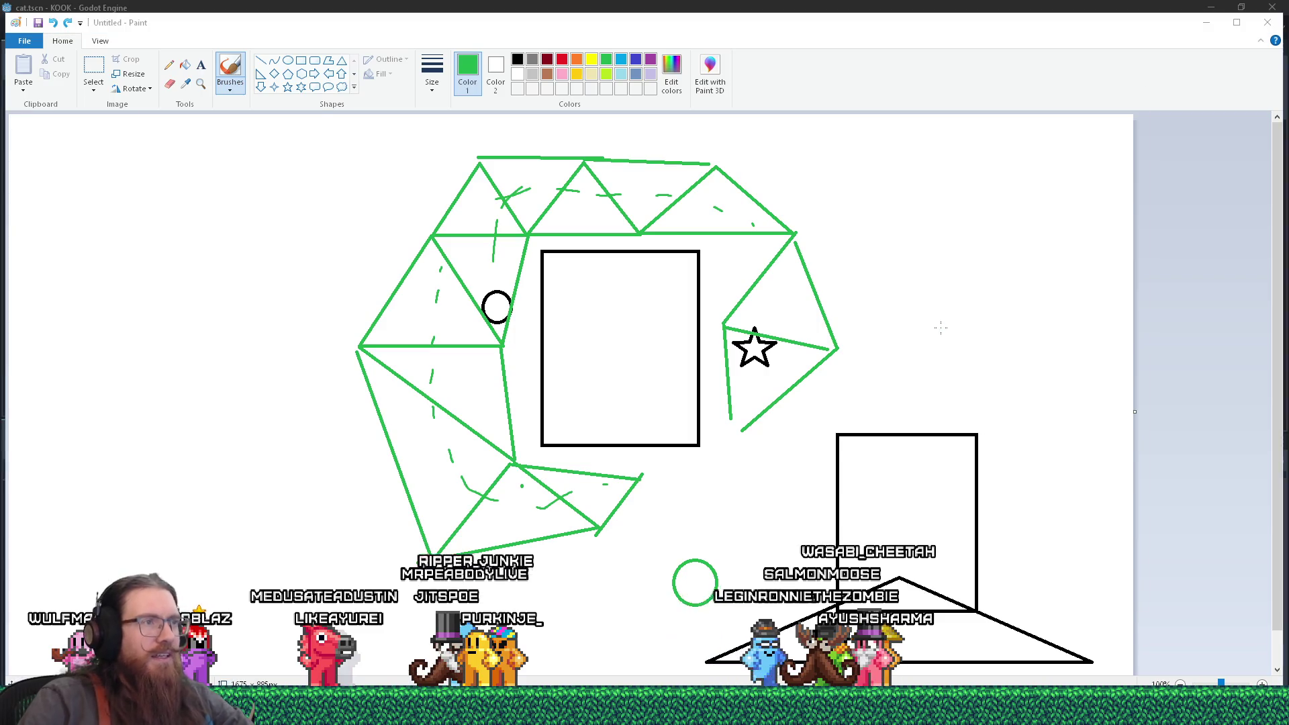
{"action": "key", "text": "alt+Tab"}
{"action": "key", "text": "shift+Tab"}
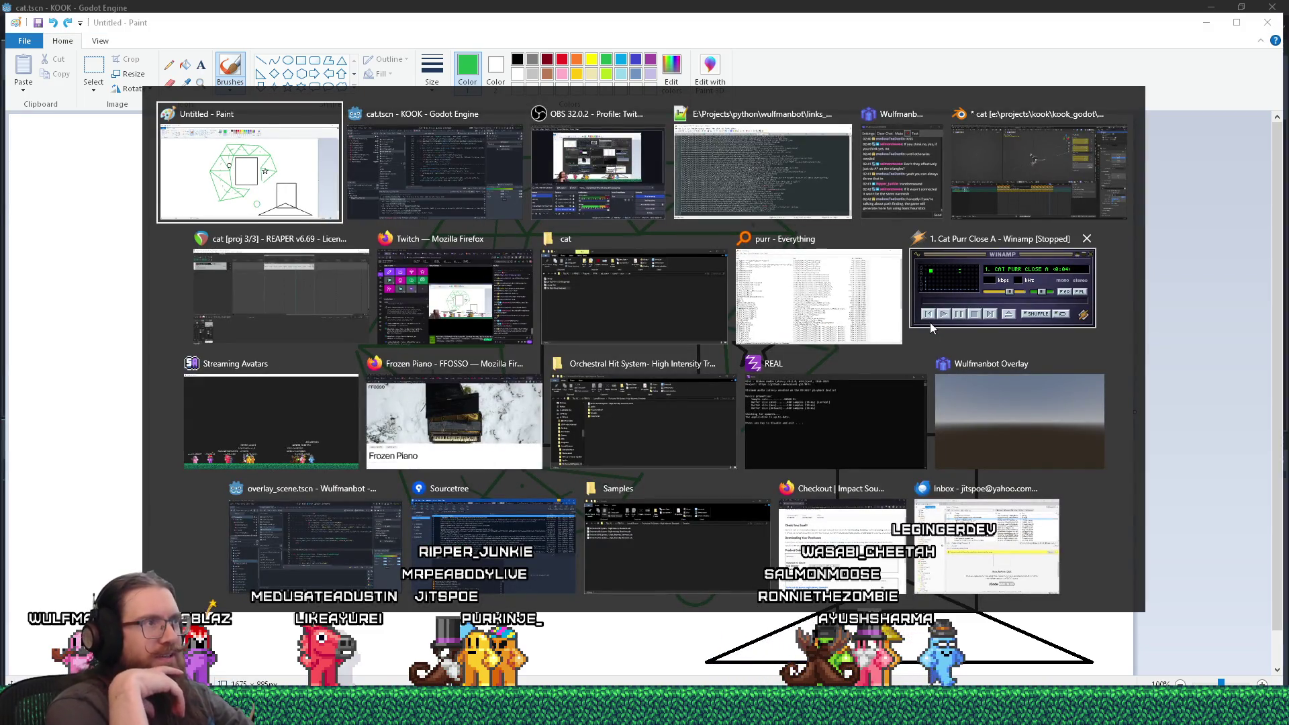
Step: Land on Godot's npc_system.gd and scroll around the update_return_to_start_pos function
{"action": "key", "text": "Tab"}
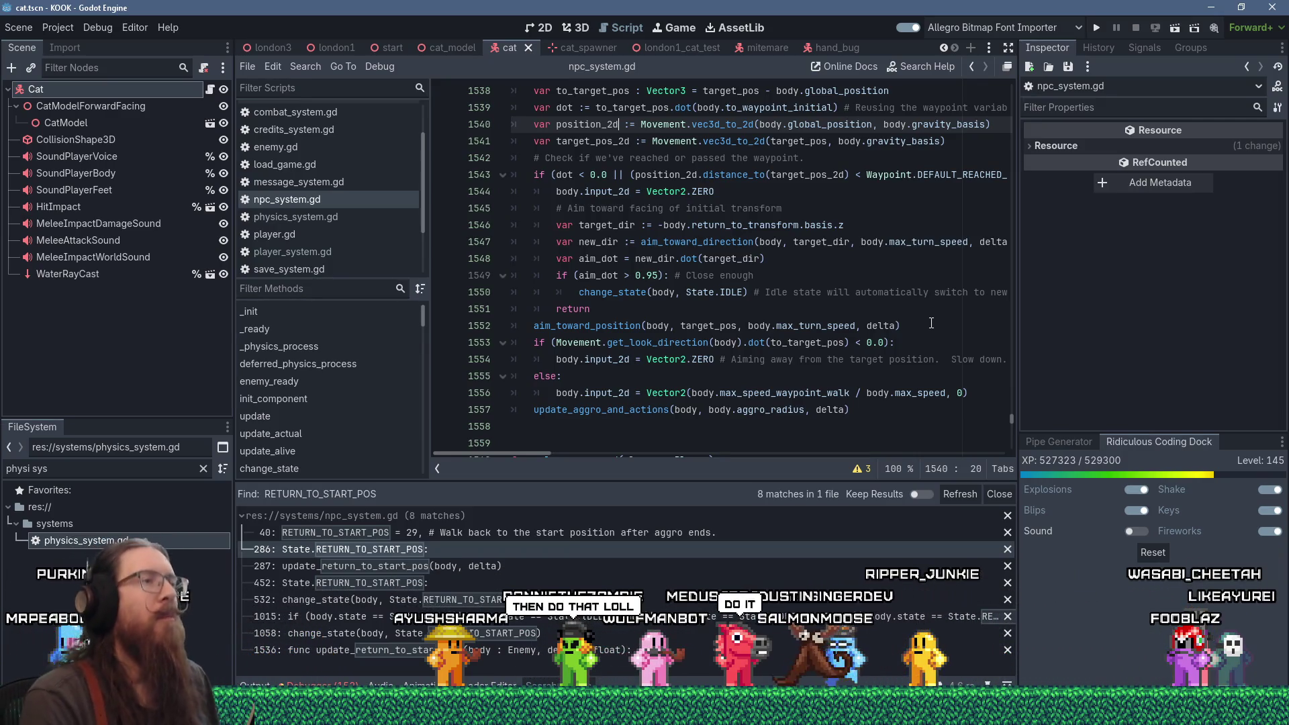
{"action": "scroll", "coordinate": [708, 283], "scroll_direction": "up", "scroll_amount": 3}
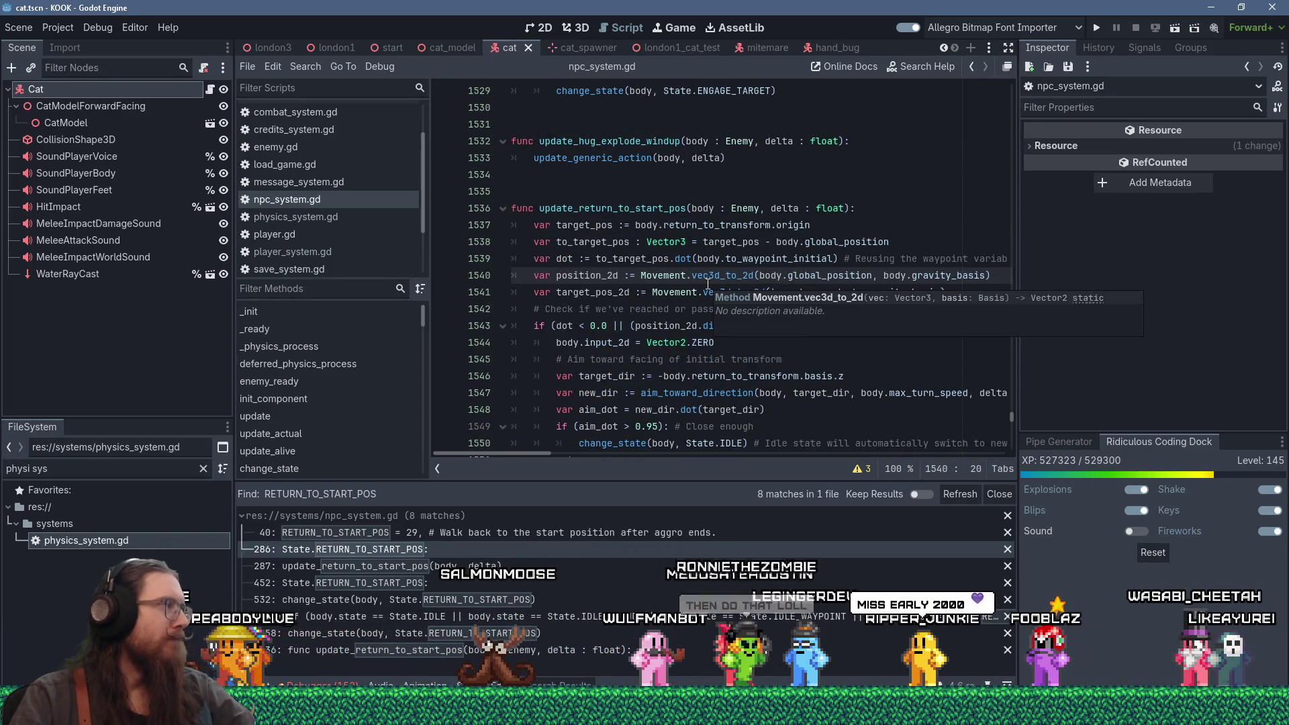
{"action": "scroll", "coordinate": [689, 269], "scroll_direction": "down", "scroll_amount": 5}
{"action": "scroll", "coordinate": [690, 269], "scroll_direction": "up", "scroll_amount": 4}
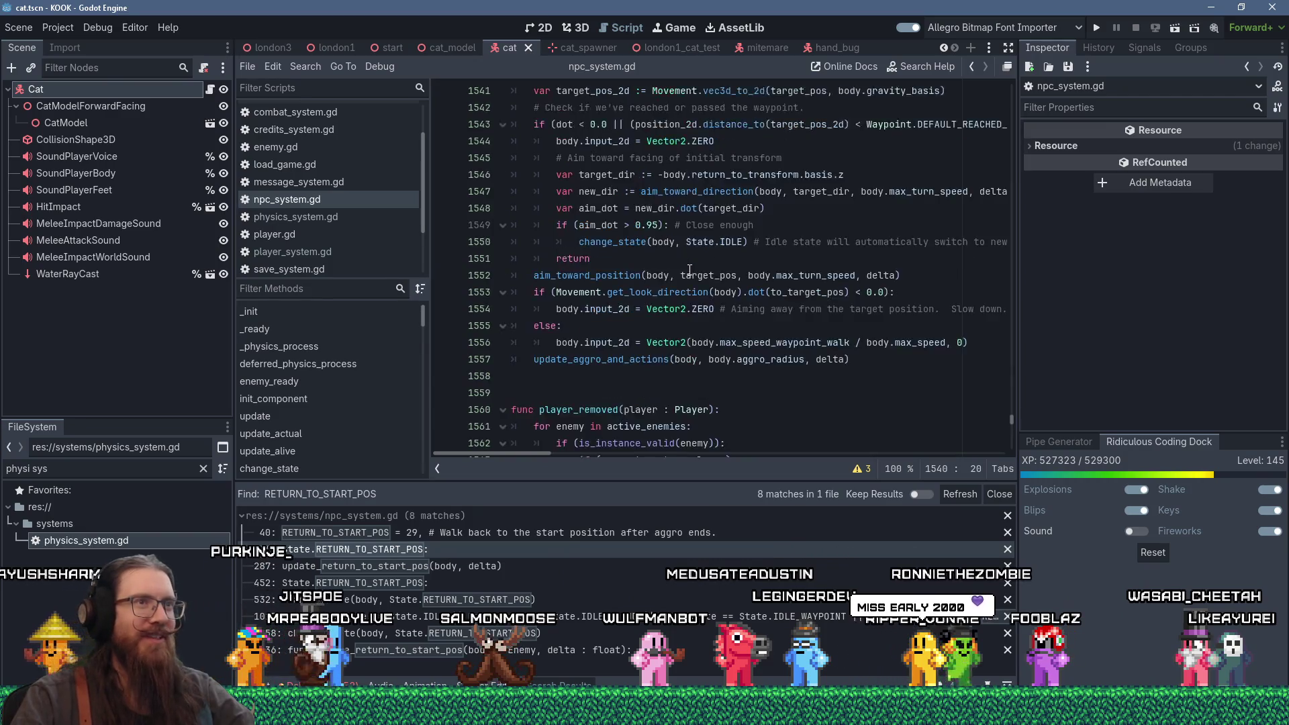
Step: Enter distraction-free mode, close the search results, and show the Debugger's 152 errors
{"action": "left_click", "coordinate": [1009, 49]}
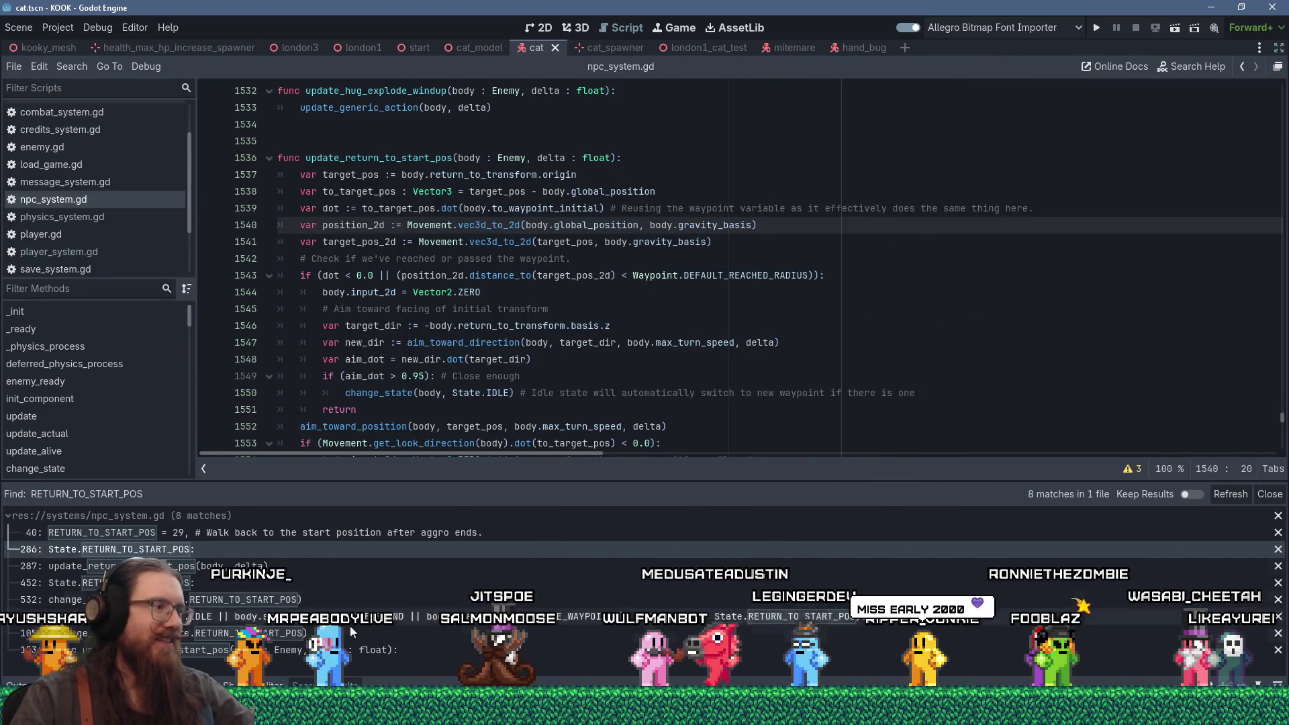
{"action": "left_click", "coordinate": [329, 684]}
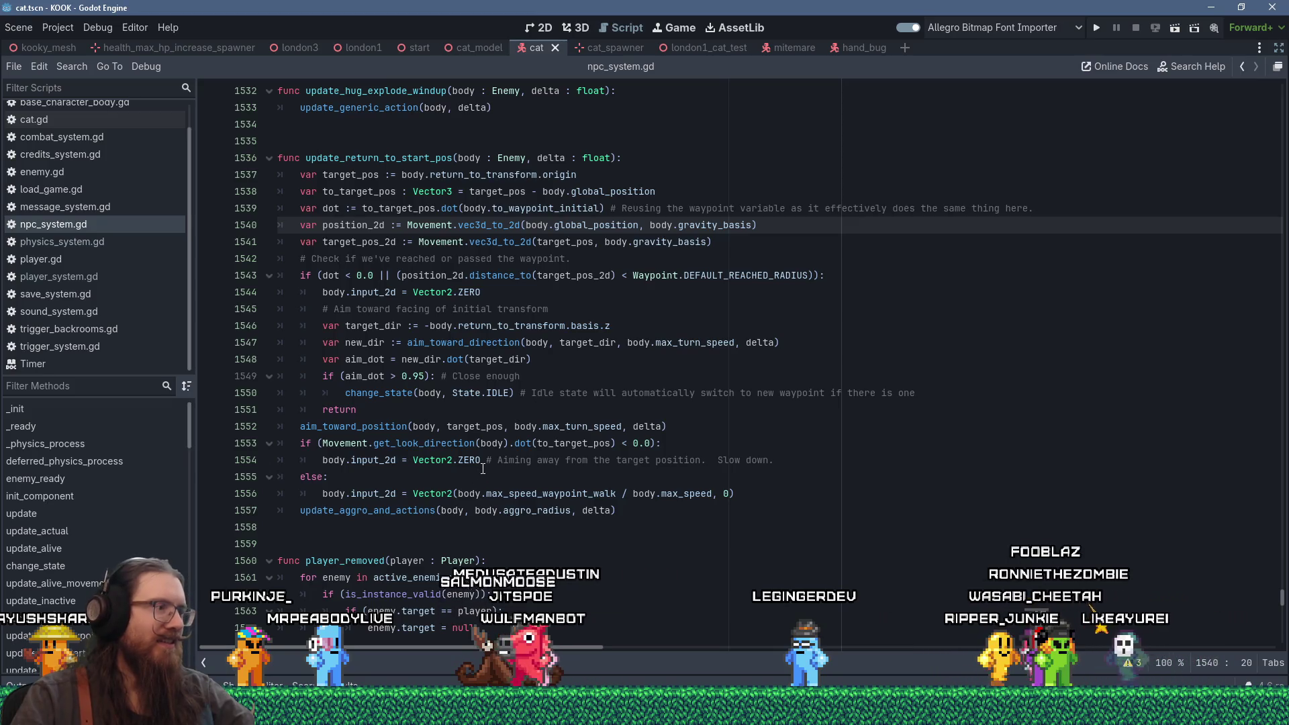
{"action": "left_click", "coordinate": [77, 685]}
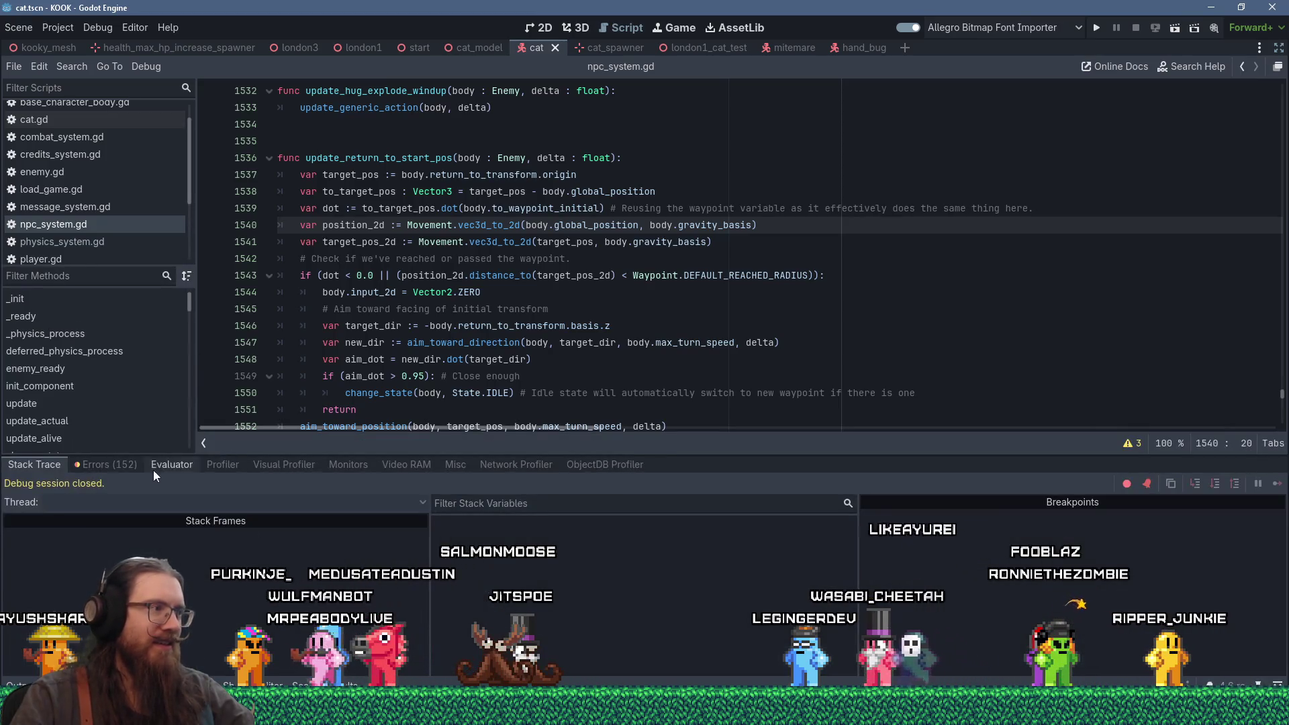
{"action": "left_click", "coordinate": [107, 465]}
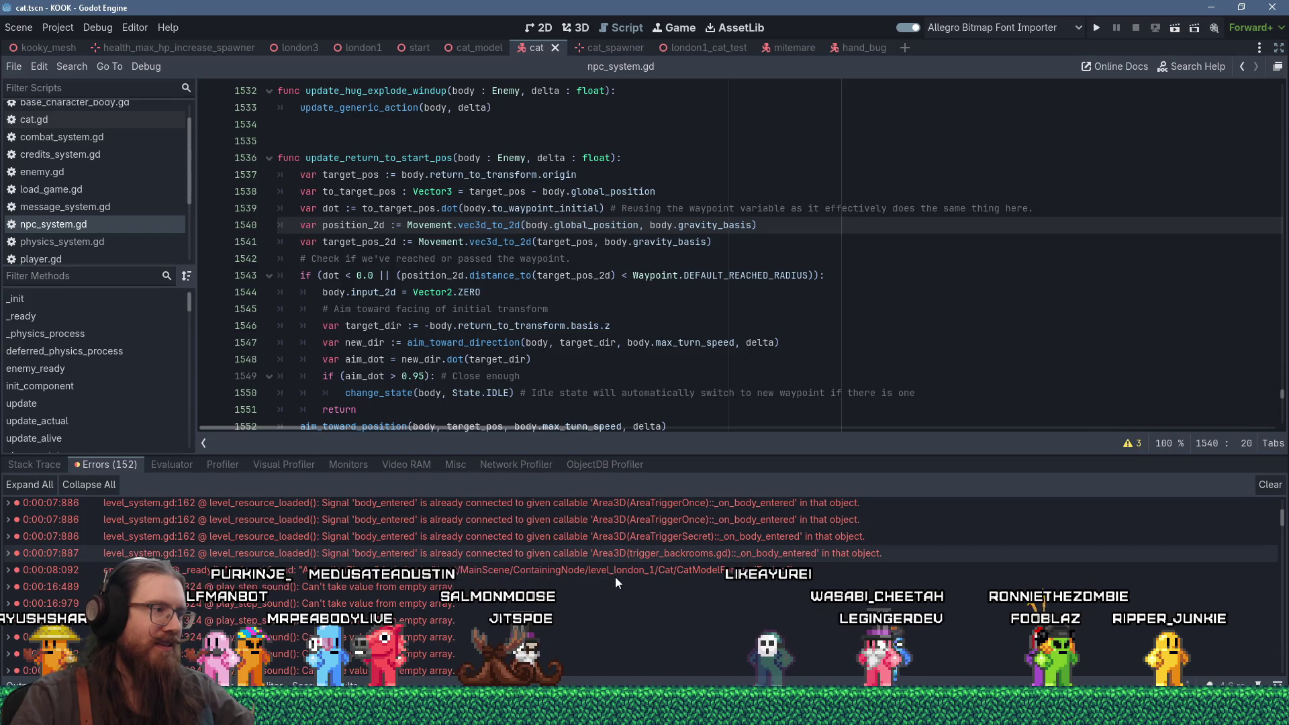
Step: Scroll the error list, clear all logged errors, and shrink the debugger panel
{"action": "scroll", "coordinate": [615, 577], "scroll_direction": "down", "scroll_amount": 10}
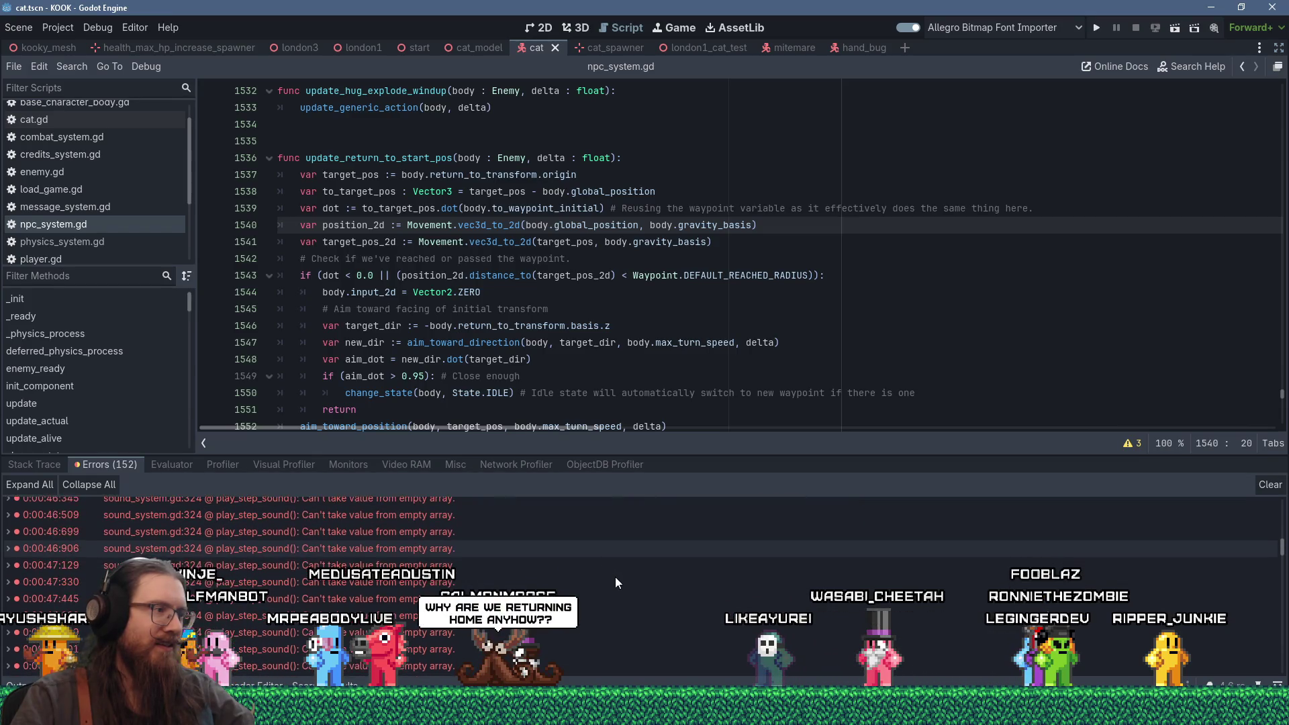
{"action": "scroll", "coordinate": [615, 578], "scroll_direction": "down", "scroll_amount": 15}
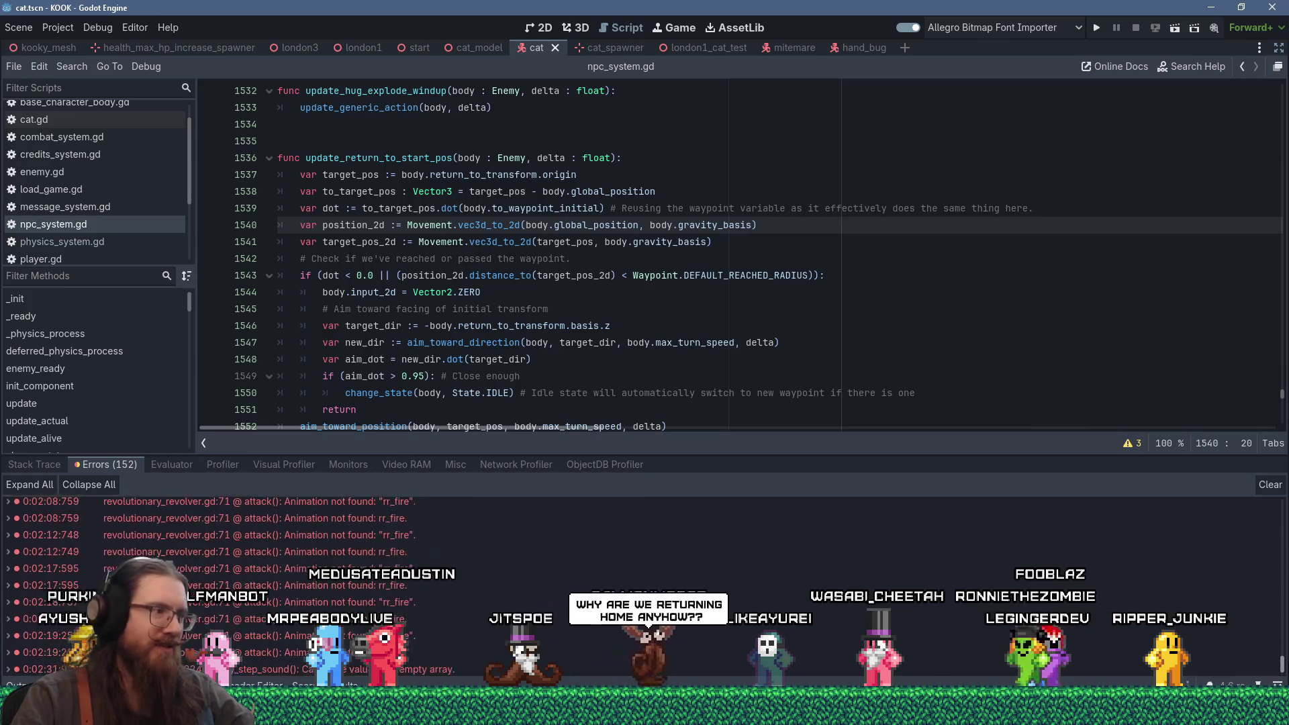
{"action": "scroll", "coordinate": [615, 577], "scroll_direction": "down", "scroll_amount": 3}
{"action": "scroll", "coordinate": [615, 578], "scroll_direction": "up", "scroll_amount": 5}
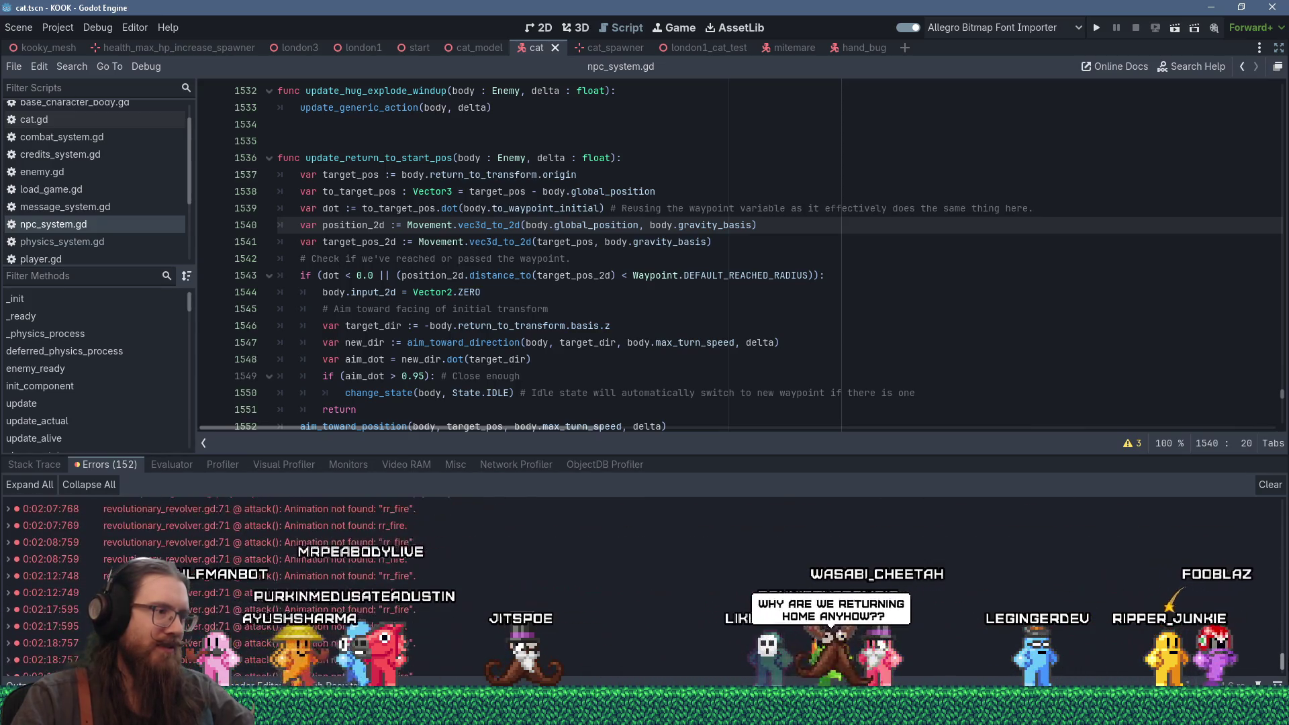
{"action": "scroll", "coordinate": [615, 577], "scroll_direction": "up", "scroll_amount": 15}
{"action": "left_click", "coordinate": [1269, 484]}
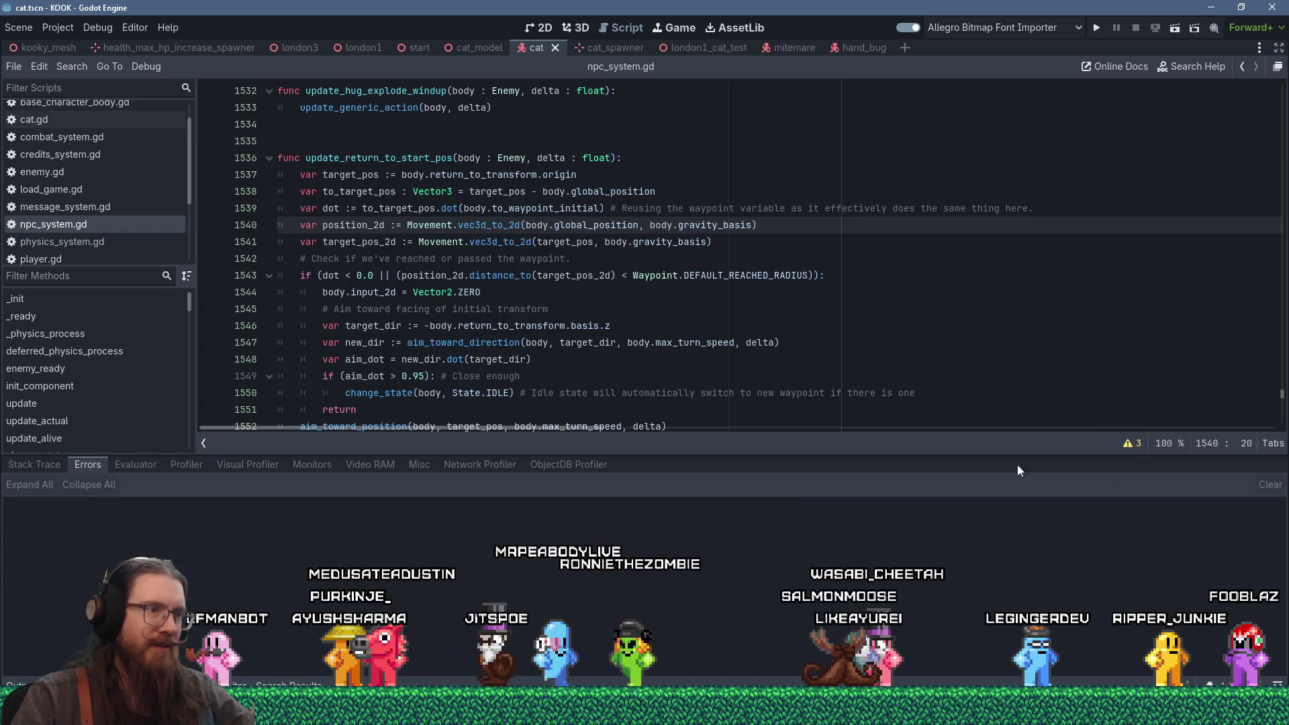
{"action": "left_click_drag", "start_coordinate": [795, 456], "coordinate": [779, 622]}
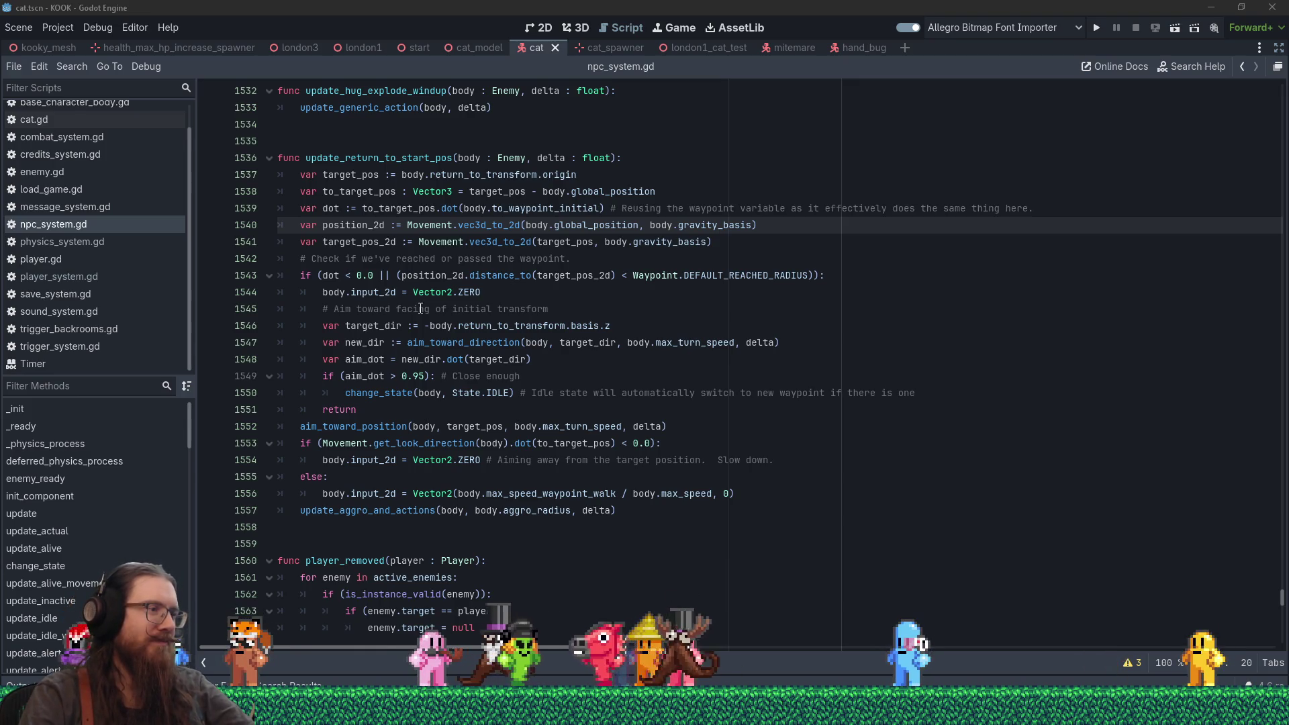
Step: Place the caret at the end of line 1557, after update_aggro_and_actions
{"action": "left_click", "coordinate": [652, 512]}
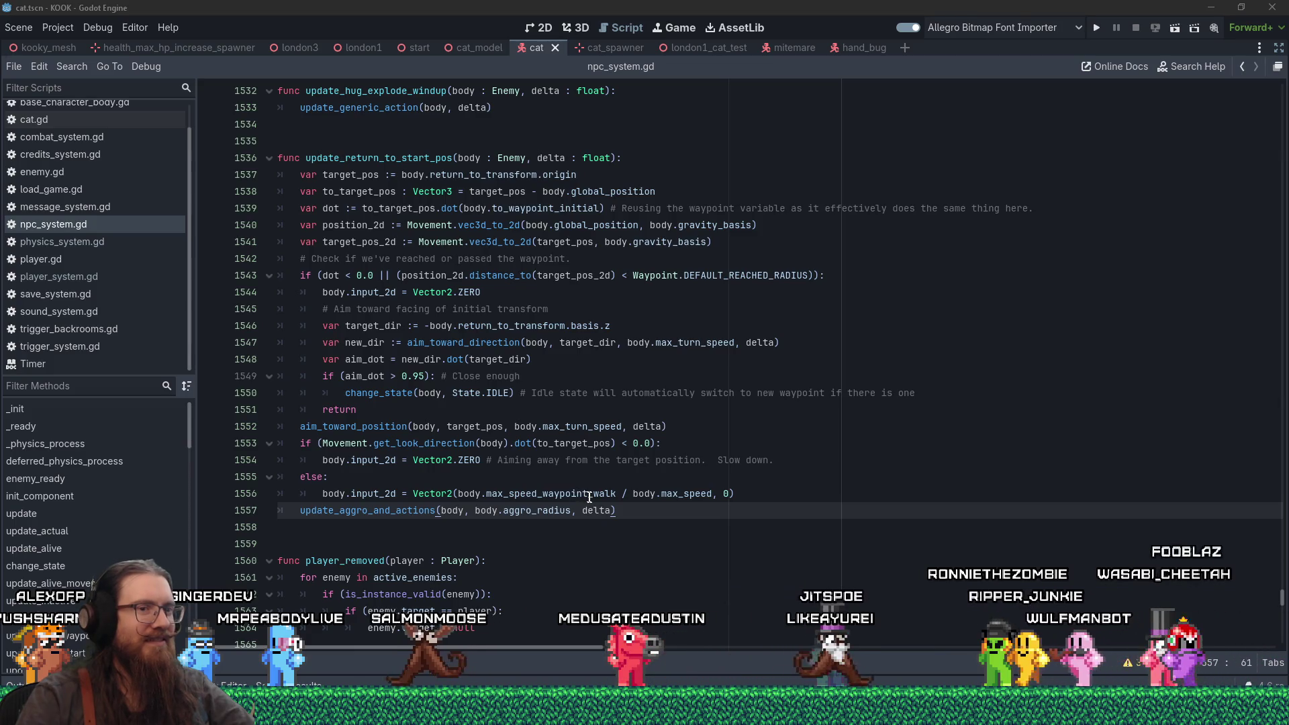
{"action": "mouse_move", "coordinate": [589, 496]}
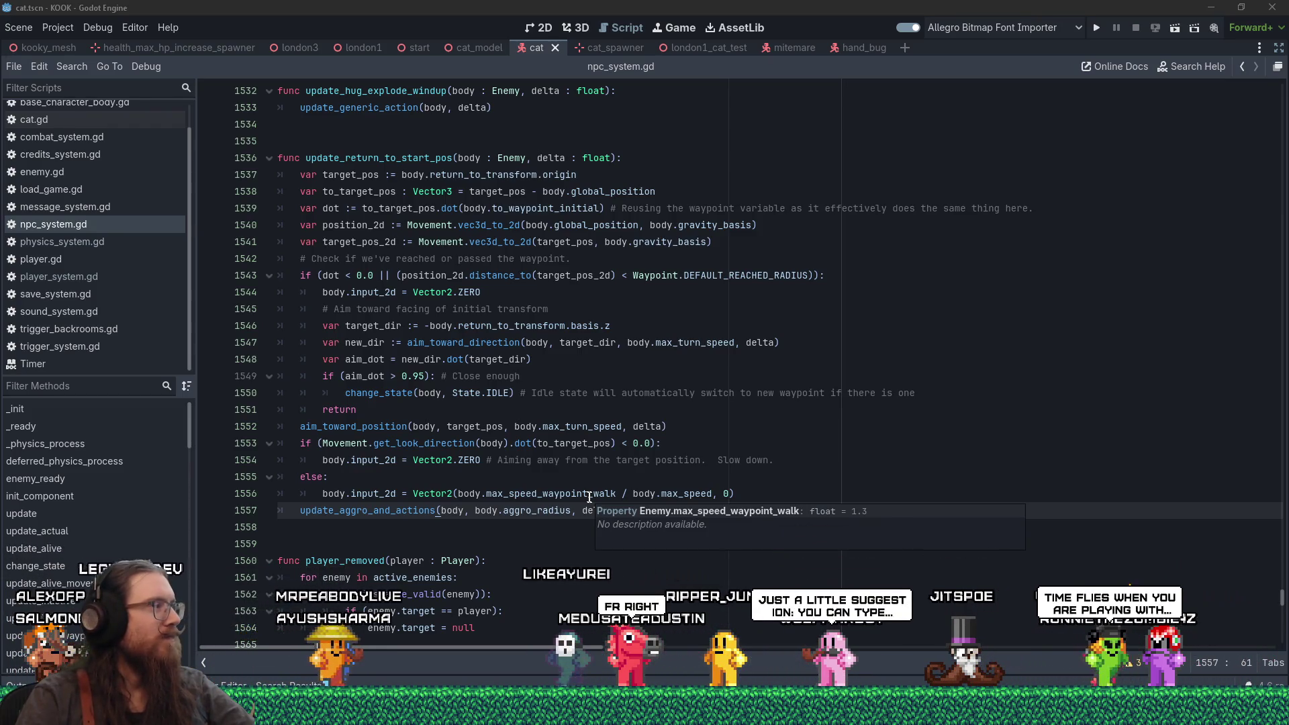
{"action": "left_click", "coordinate": [356, 526]}
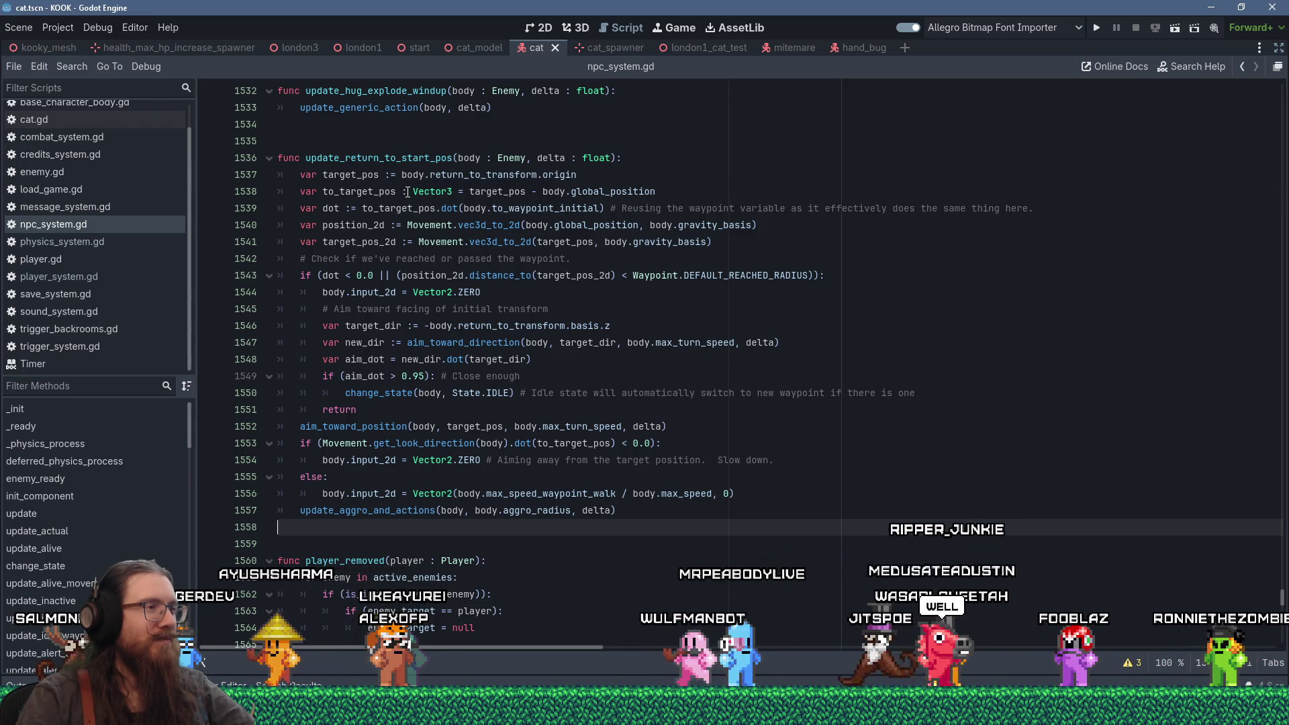
{"action": "left_click", "coordinate": [636, 510]}
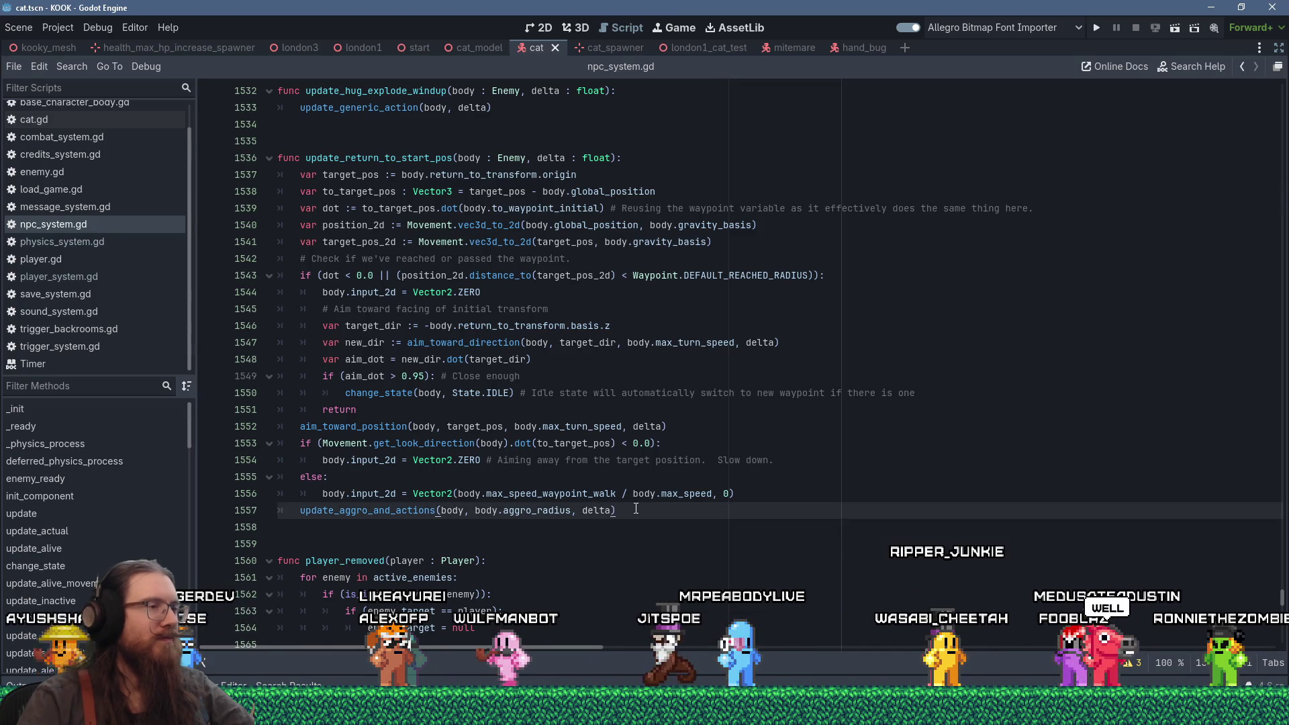